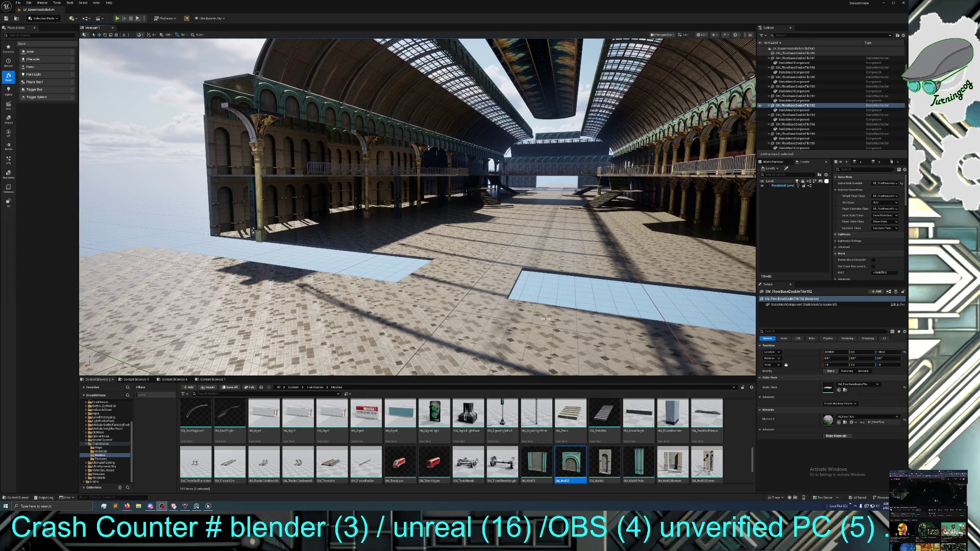
Fly the camera forward down the station hall toward the raised platform and stairs
{"action": "mouse_move", "coordinate": [546, 318]}
{"action": "left_mouse_down"}
{"action": "mouse_move", "coordinate": [526, 291]}
{"action": "mouse_move", "coordinate": [567, 288]}
{"action": "left_mouse_up"}
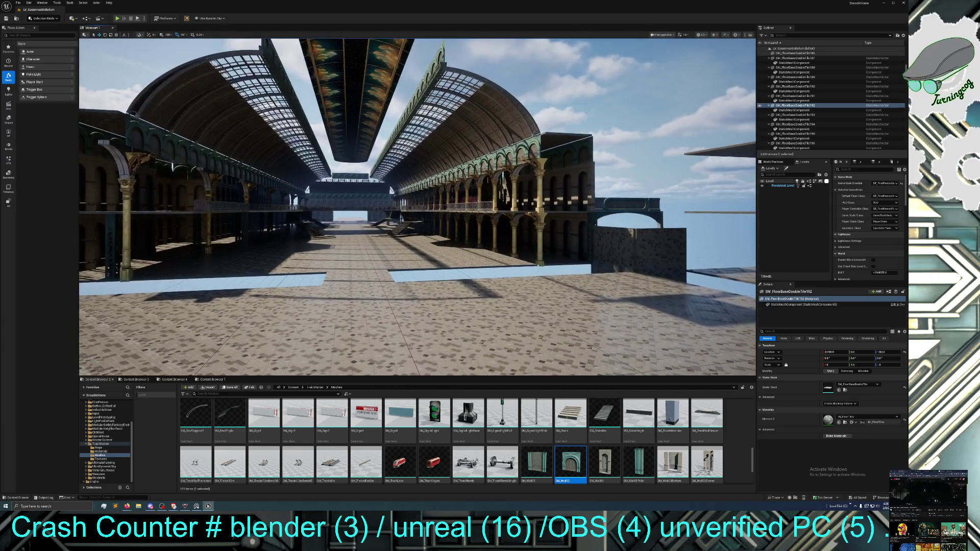
{"action": "left_click_drag", "start_coordinate": [567, 288], "coordinate": [562, 258]}
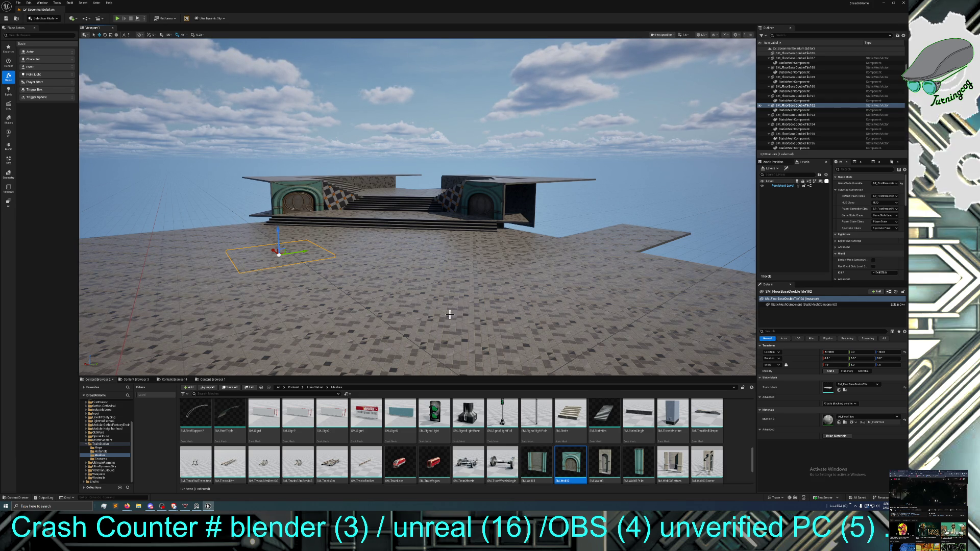
Fly toward the station building until the gap between the upper walkways fills the view
{"action": "left_click_drag", "start_coordinate": [402, 302], "coordinate": [402, 301]}
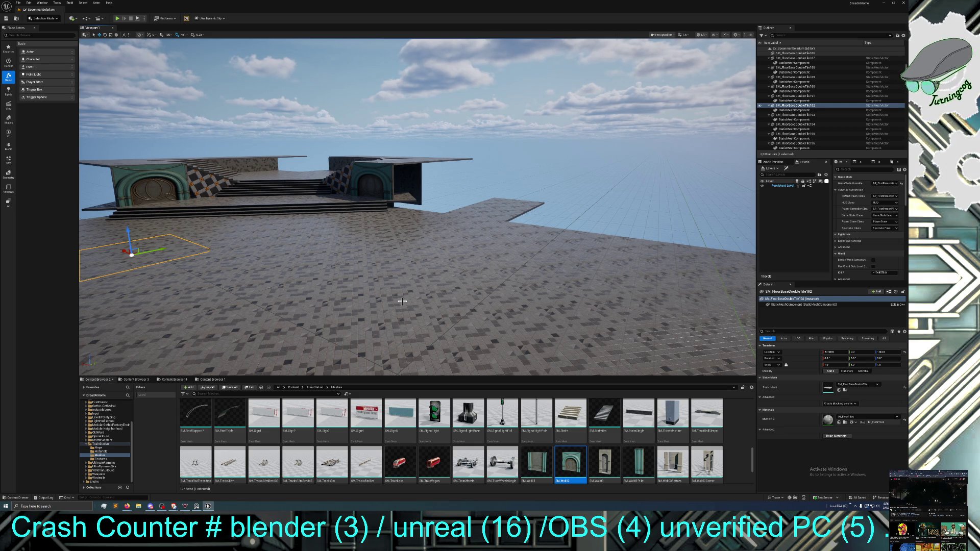
{"action": "mouse_move", "coordinate": [375, 288]}
{"action": "left_mouse_down"}
{"action": "mouse_move", "coordinate": [298, 253]}
{"action": "mouse_move", "coordinate": [332, 278]}
{"action": "left_mouse_up"}
{"action": "mouse_move", "coordinate": [317, 245]}
{"action": "left_mouse_down"}
{"action": "mouse_move", "coordinate": [284, 230]}
{"action": "mouse_move", "coordinate": [260, 233]}
{"action": "left_mouse_up"}
{"action": "mouse_move", "coordinate": [109, 246]}
{"action": "left_mouse_down"}
{"action": "mouse_move", "coordinate": [301, 228]}
{"action": "mouse_move", "coordinate": [360, 239]}
{"action": "mouse_move", "coordinate": [351, 201]}
{"action": "left_mouse_up"}
{"action": "left_click", "coordinate": [390, 240]}
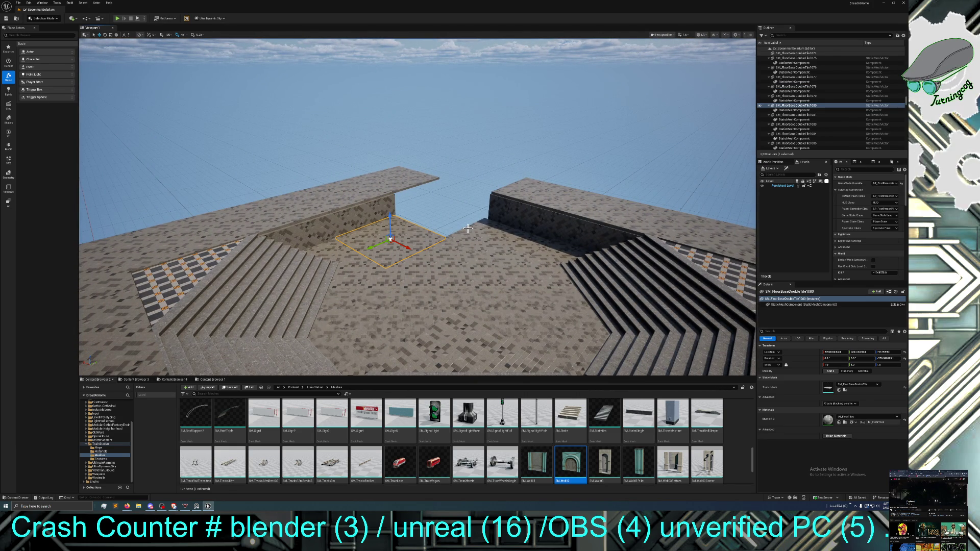
{"action": "key", "text": "ctrl+d"}
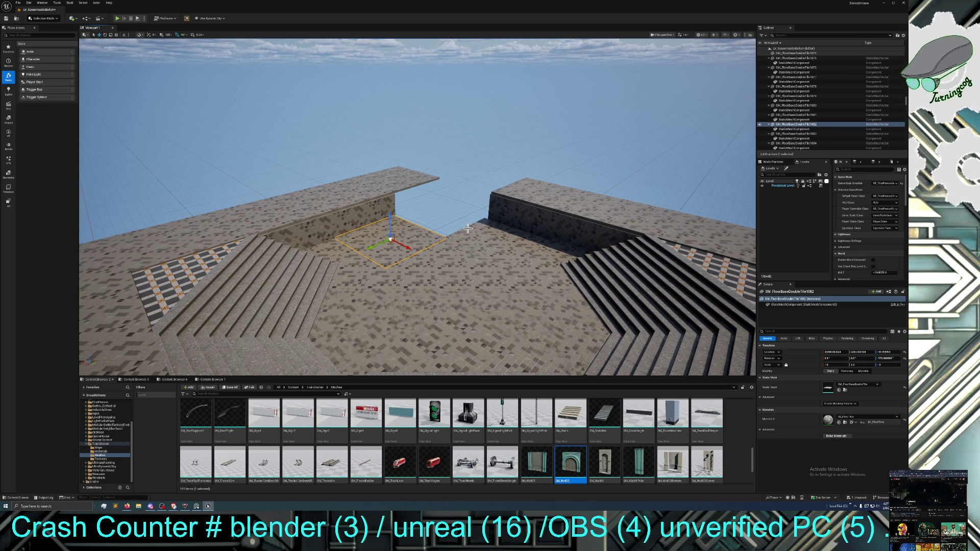
{"action": "left_click_drag", "start_coordinate": [377, 248], "coordinate": [426, 233]}
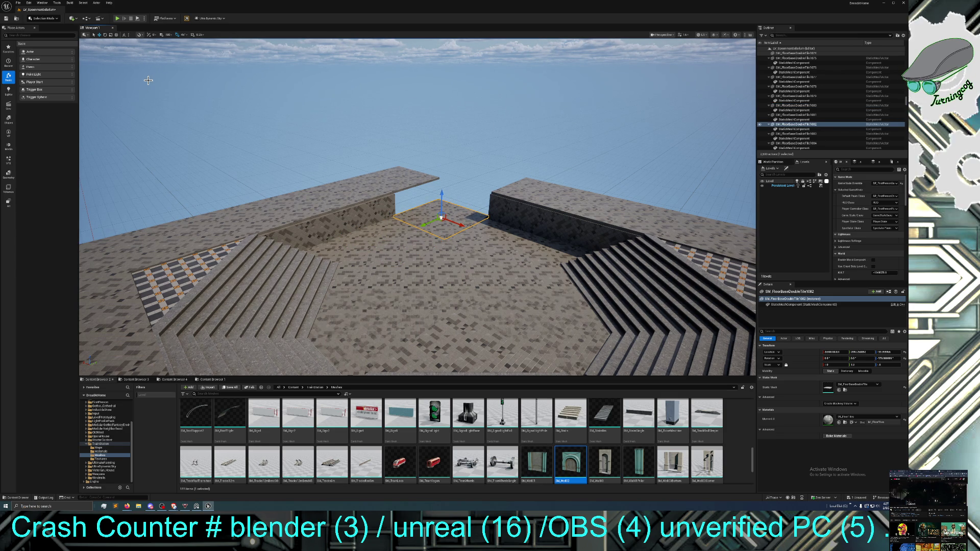
{"action": "key", "text": "Delete"}
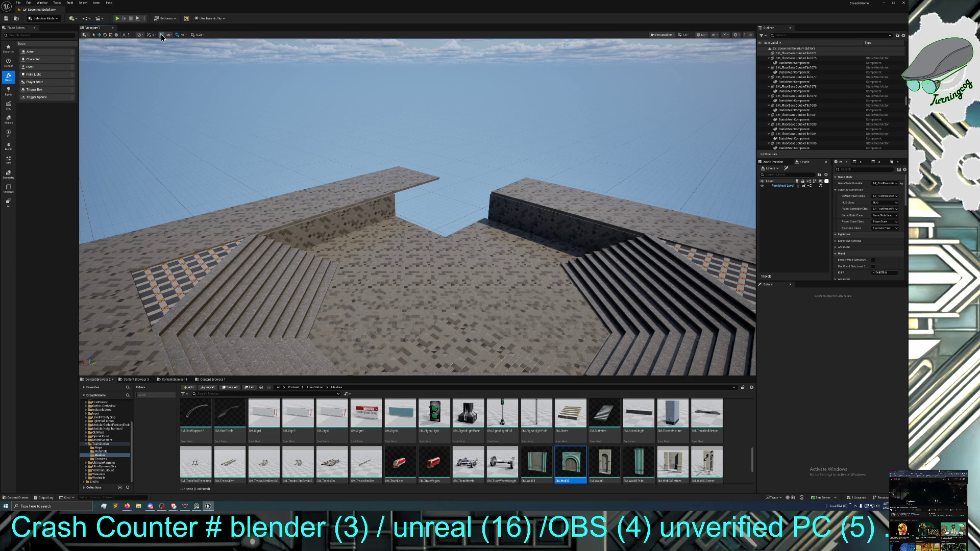
{"action": "left_click", "coordinate": [427, 239]}
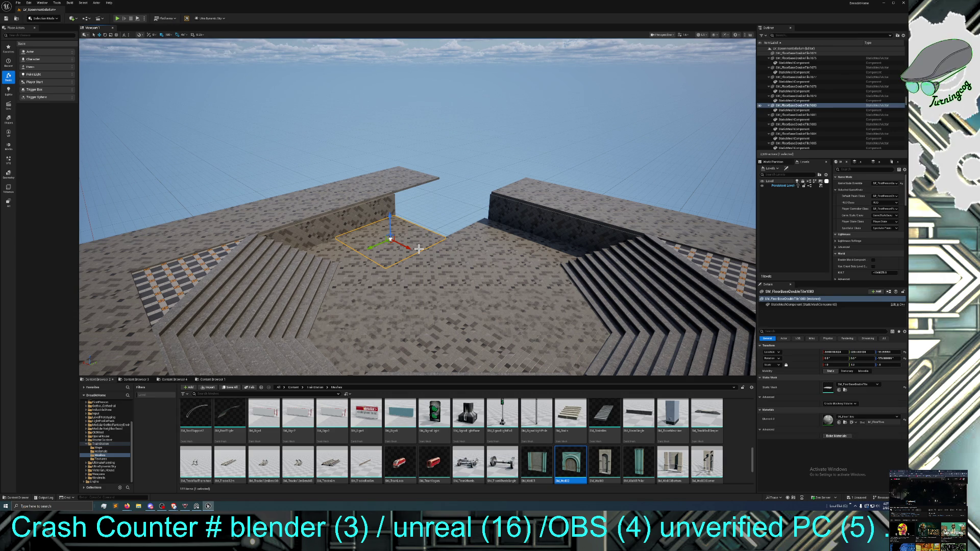
{"action": "key", "text": "ctrl+d"}
{"action": "left_click_drag", "start_coordinate": [379, 242], "coordinate": [427, 222]}
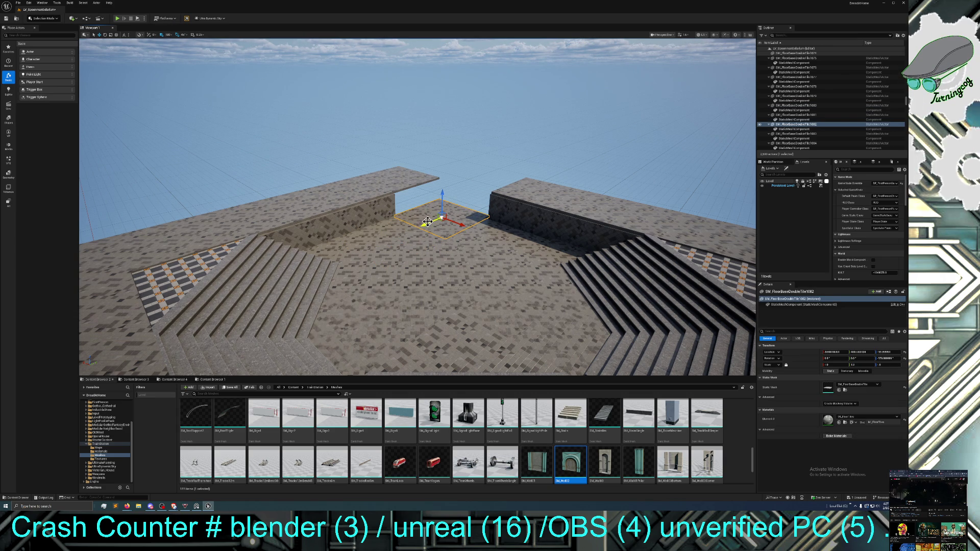
{"action": "key", "text": "Delete"}
{"action": "left_click", "coordinate": [400, 209]}
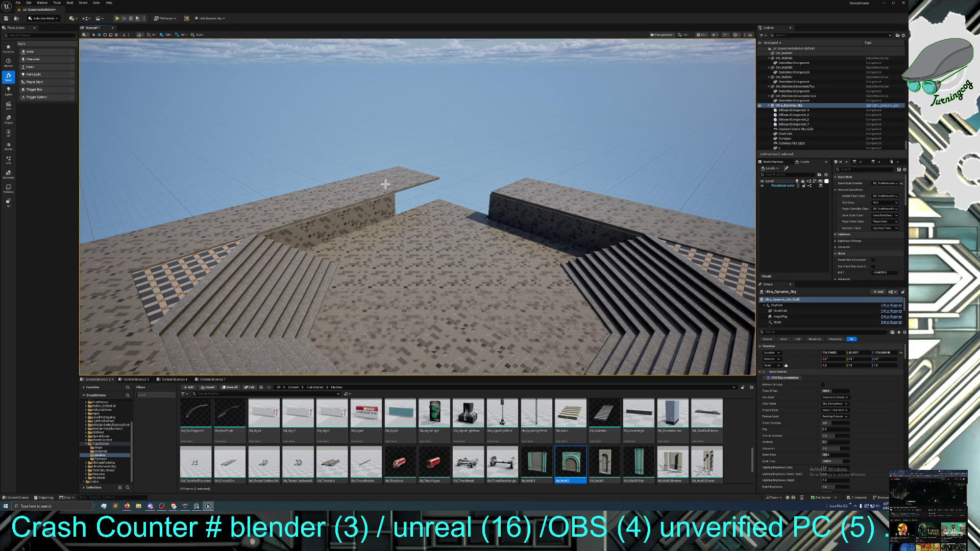
{"action": "left_click", "coordinate": [531, 189]}
{"action": "left_click", "coordinate": [595, 210], "text": "ctrl"}
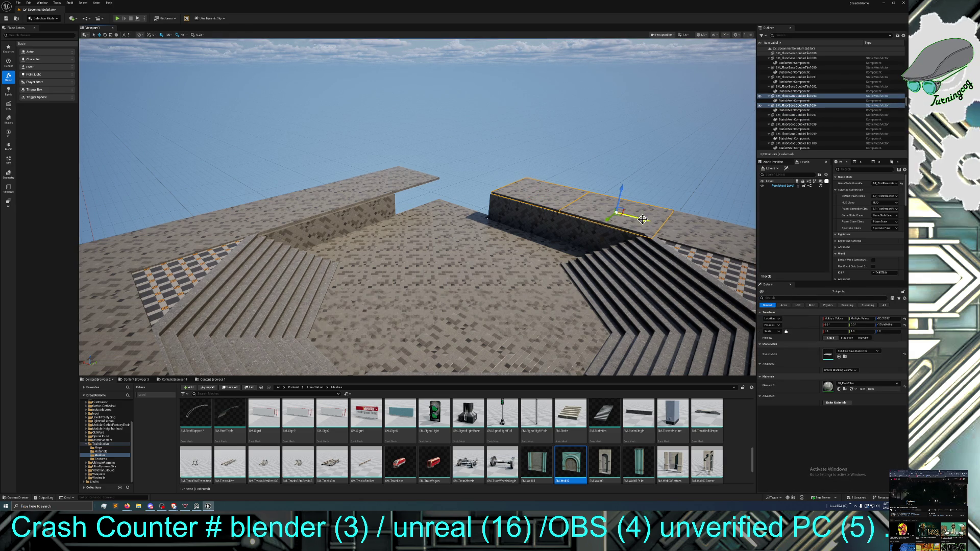
Copy the two wall-top tiles across the walkway gap, undo the stray paste onto the wall, and save
{"action": "mouse_move", "coordinate": [629, 218]}
{"action": "left_mouse_down"}
{"action": "mouse_move", "coordinate": [499, 176]}
{"action": "mouse_move", "coordinate": [485, 182]}
{"action": "left_mouse_up"}
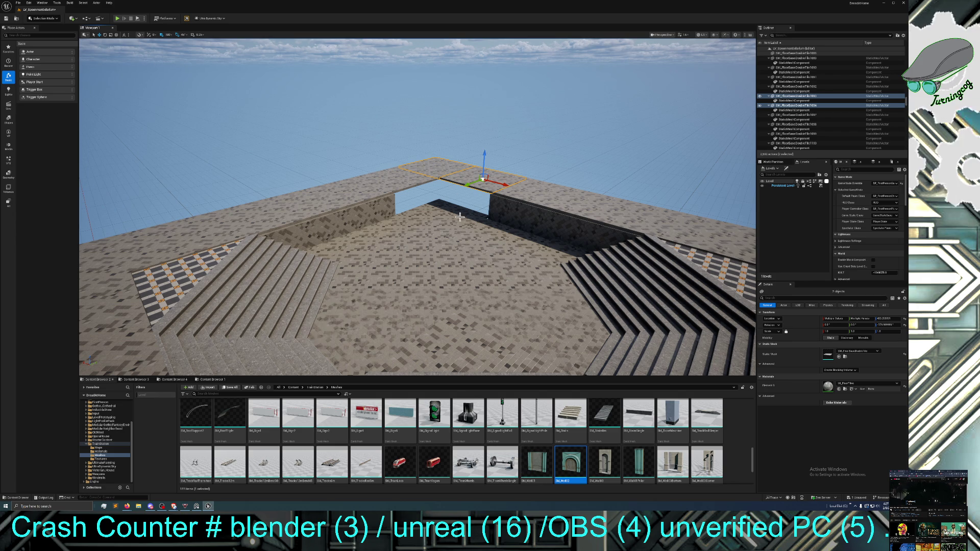
{"action": "key", "text": "ctrl+z"}
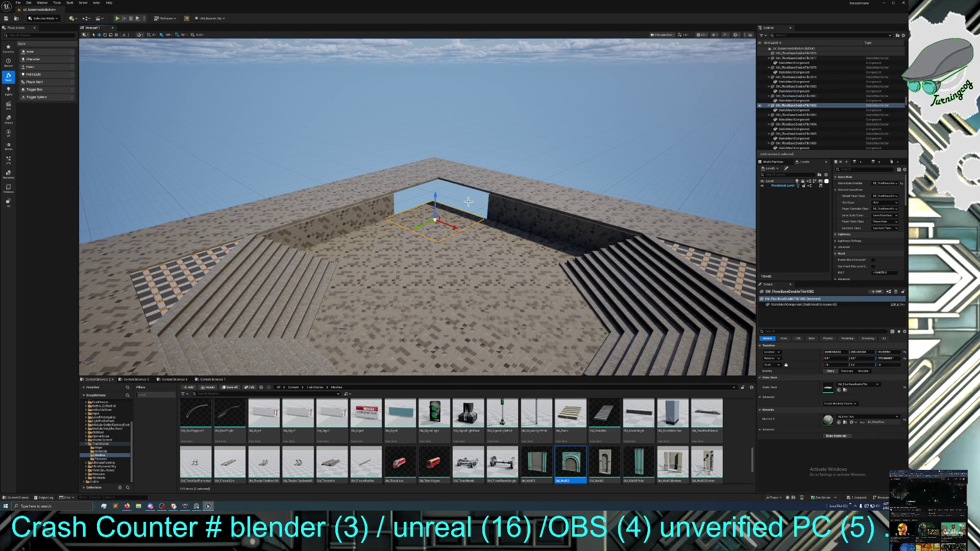
{"action": "left_click", "coordinate": [497, 208]}
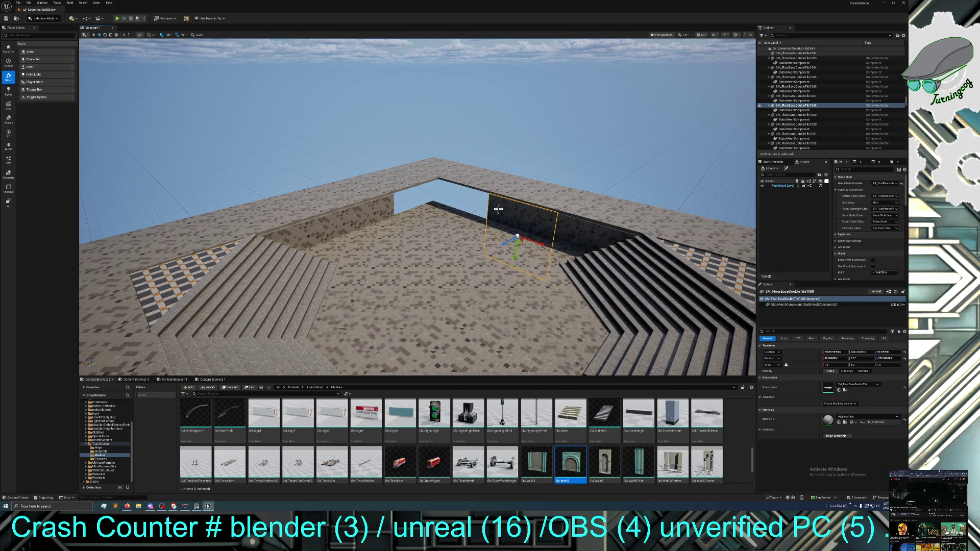
{"action": "left_click", "coordinate": [580, 231], "text": "ctrl"}
{"action": "key", "text": "ctrl+y"}
{"action": "key", "text": "ctrl+b"}
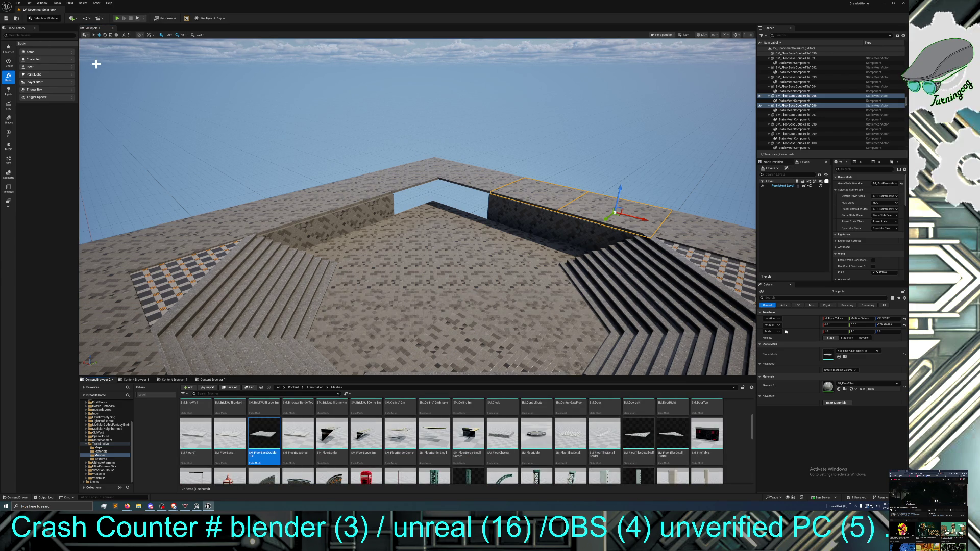
{"action": "key", "text": "ctrl+z"}
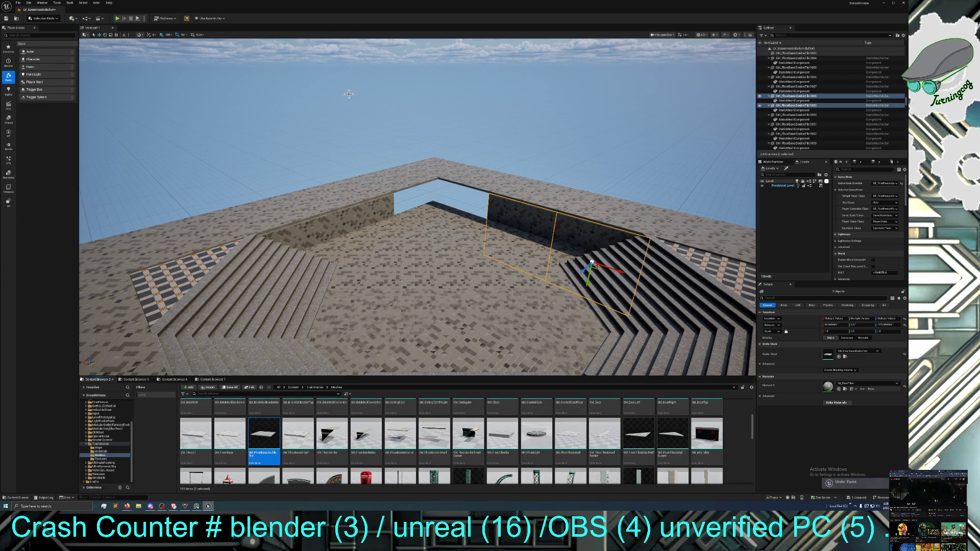
{"action": "left_click", "coordinate": [348, 94]}
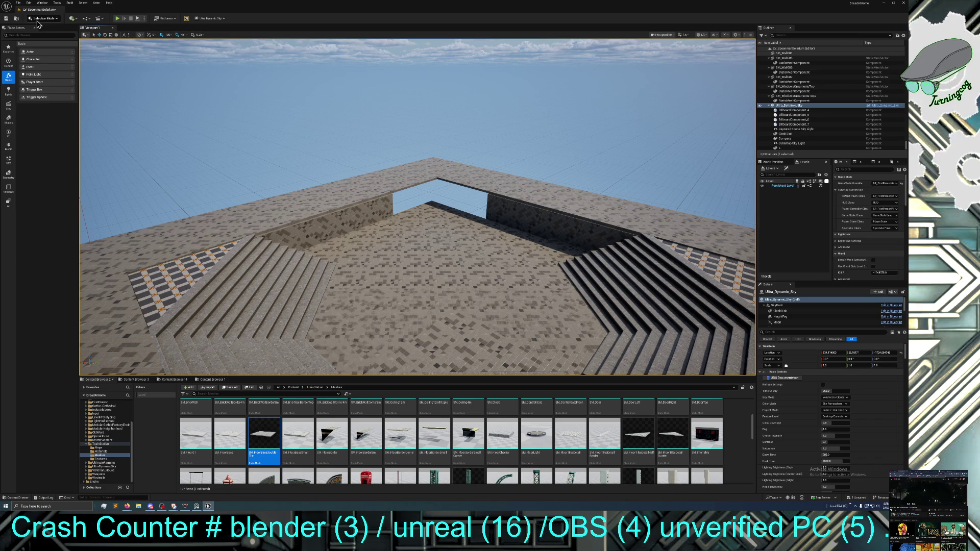
{"action": "key", "text": "ctrl+s"}
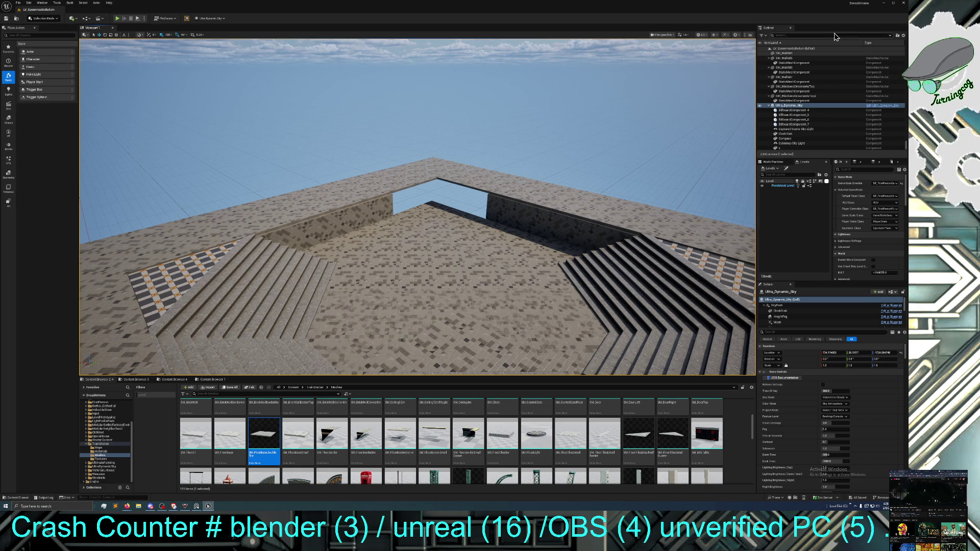
Close the editor, then scroll the Library's project grid and launch DreadAtHome
{"action": "left_click", "coordinate": [904, 5]}
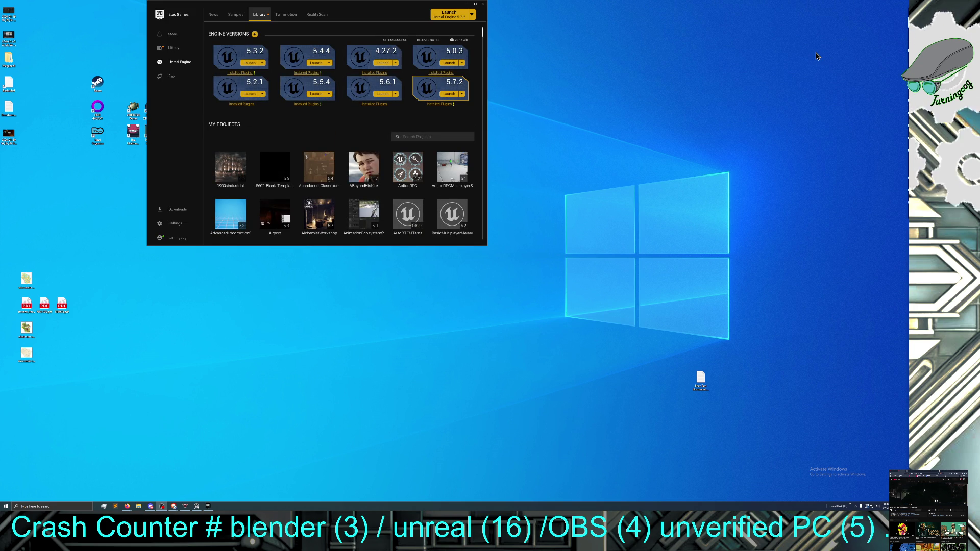
{"action": "scroll", "coordinate": [367, 107], "scroll_direction": "down", "scroll_amount": 2}
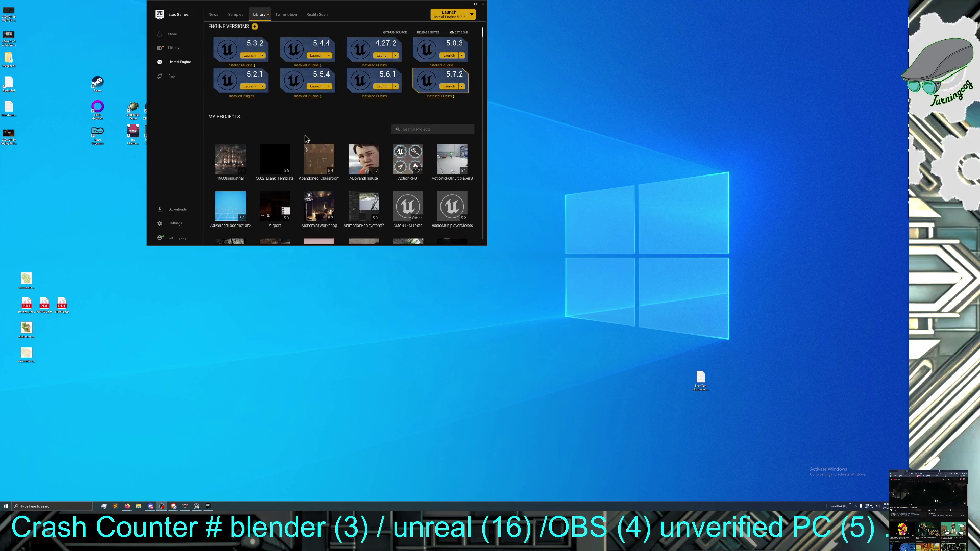
{"action": "scroll", "coordinate": [305, 139], "scroll_direction": "down", "scroll_amount": 2}
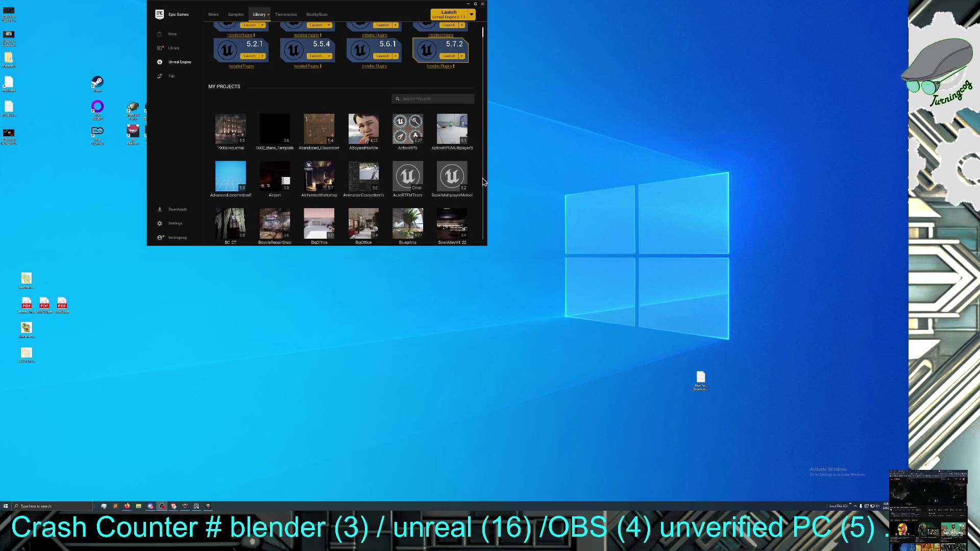
{"action": "scroll", "coordinate": [480, 173], "scroll_direction": "down", "scroll_amount": 1}
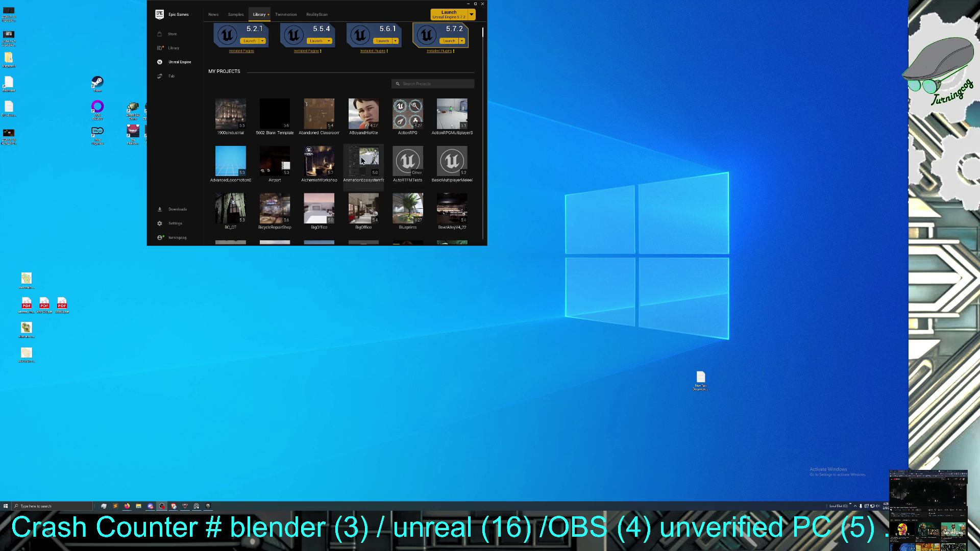
{"action": "scroll", "coordinate": [375, 153], "scroll_direction": "down", "scroll_amount": 1}
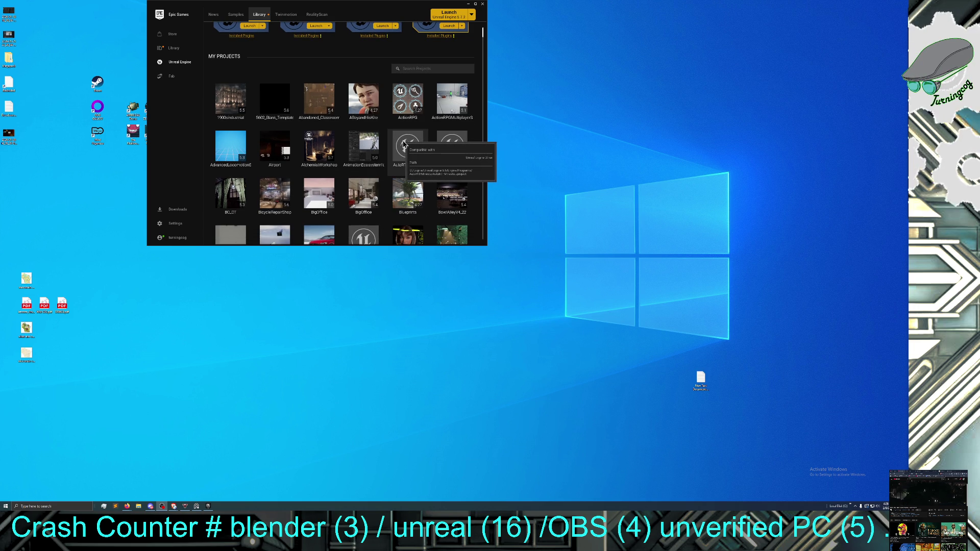
{"action": "scroll", "coordinate": [370, 163], "scroll_direction": "down", "scroll_amount": 1}
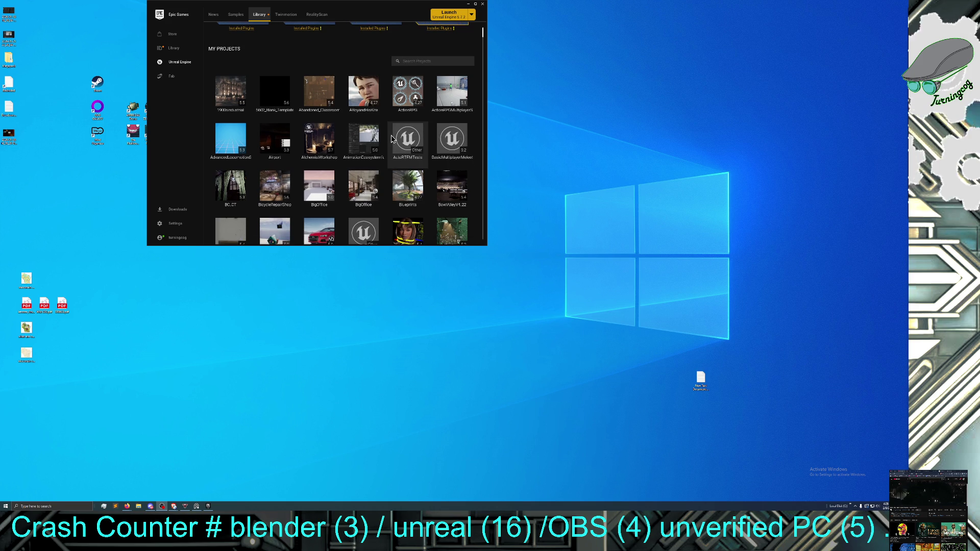
{"action": "scroll", "coordinate": [366, 193], "scroll_direction": "down", "scroll_amount": 3}
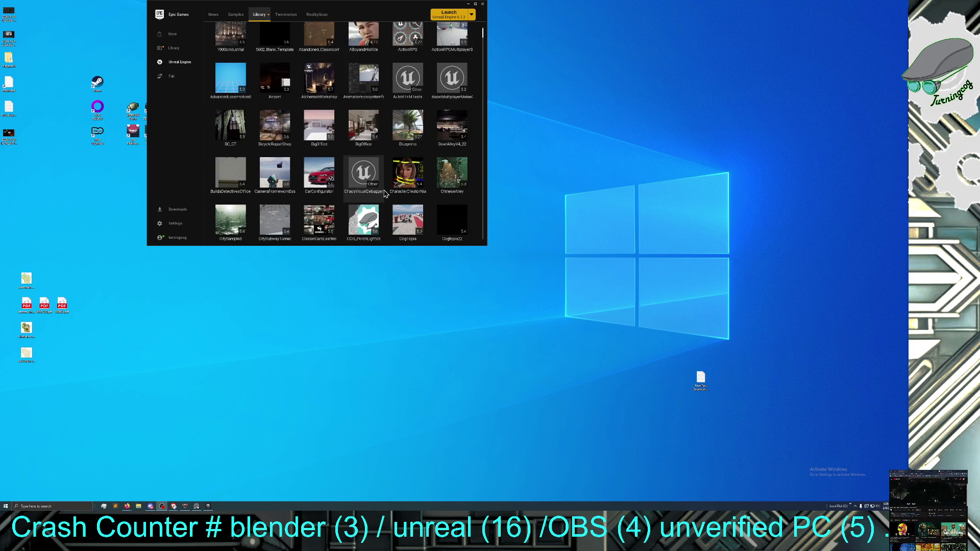
{"action": "scroll", "coordinate": [408, 188], "scroll_direction": "down", "scroll_amount": 1}
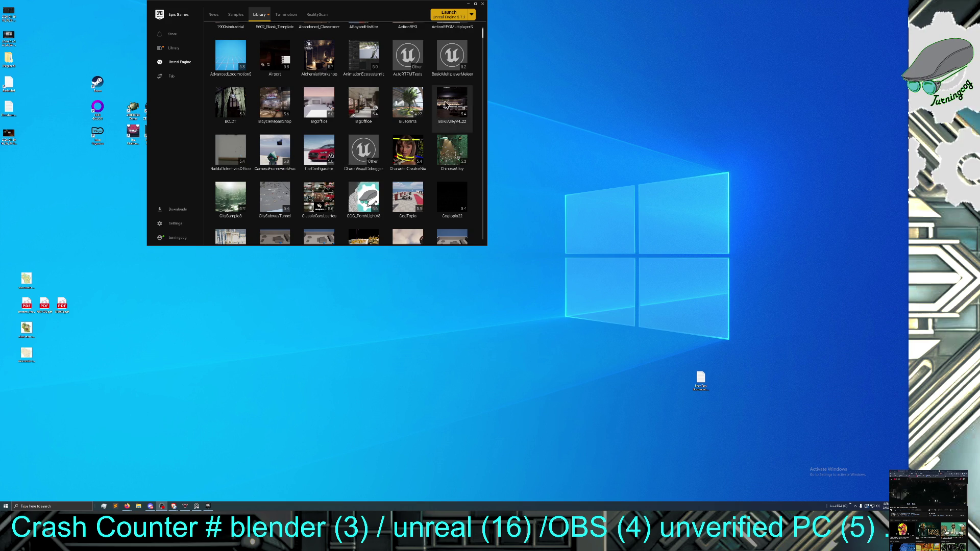
{"action": "scroll", "coordinate": [441, 125], "scroll_direction": "down", "scroll_amount": 3}
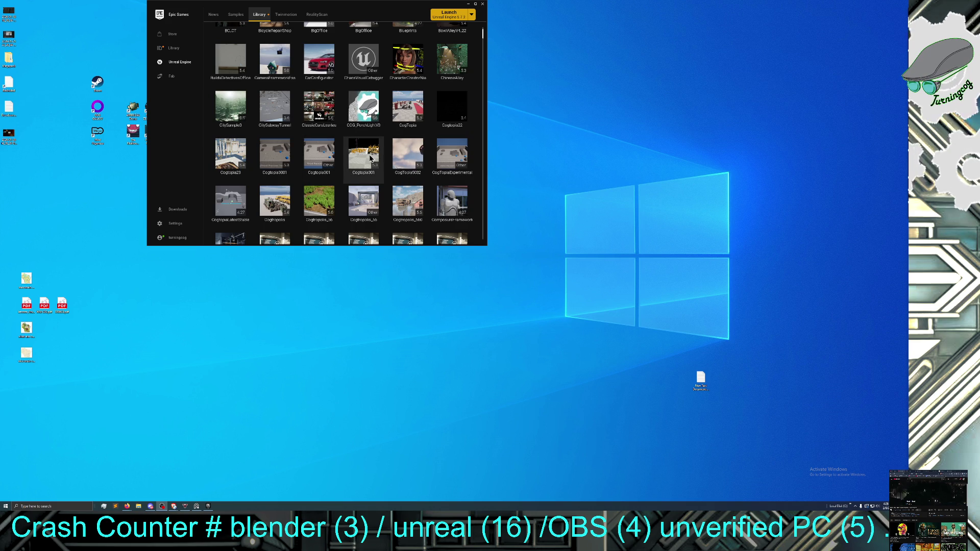
{"action": "scroll", "coordinate": [302, 161], "scroll_direction": "down", "scroll_amount": 1}
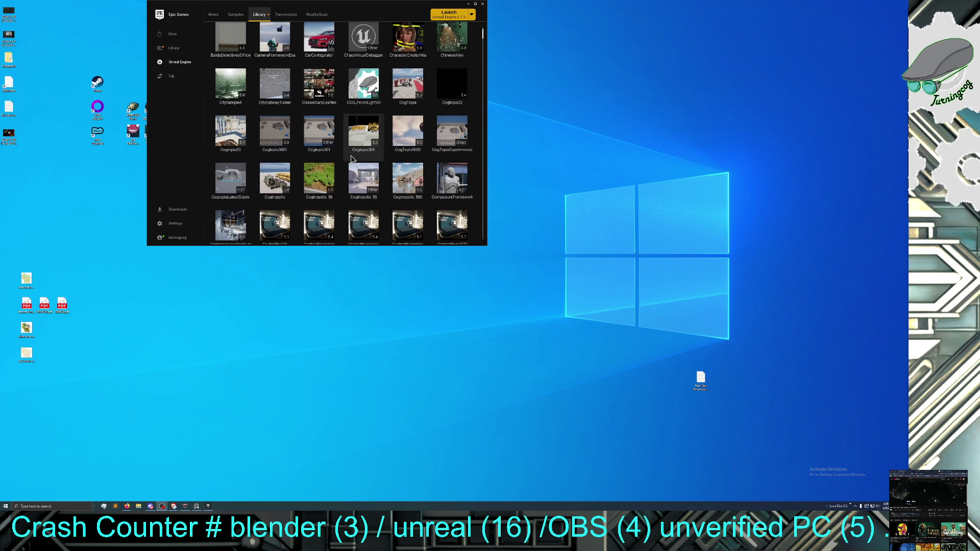
{"action": "scroll", "coordinate": [350, 157], "scroll_direction": "down", "scroll_amount": 5}
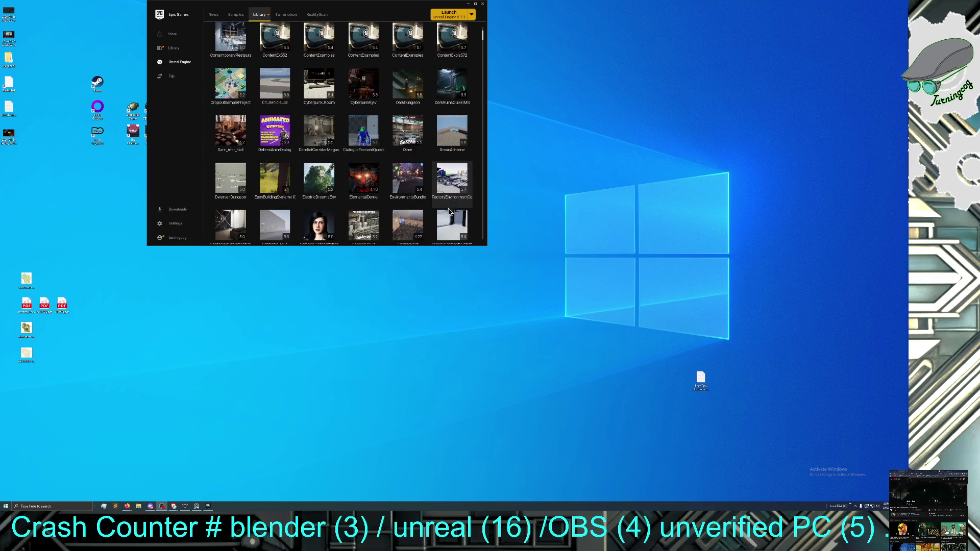
{"action": "scroll", "coordinate": [471, 211], "scroll_direction": "down", "scroll_amount": 2}
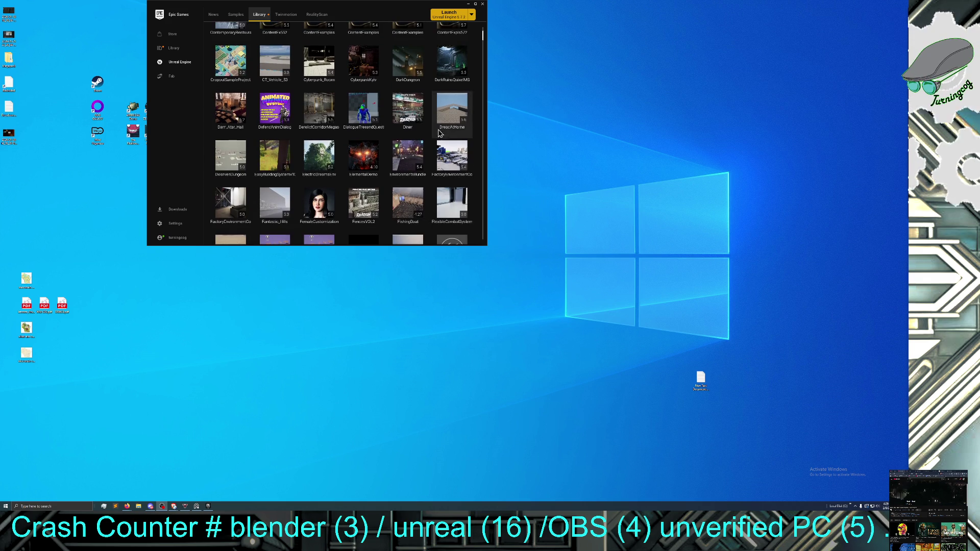
{"action": "double_click", "coordinate": [450, 120]}
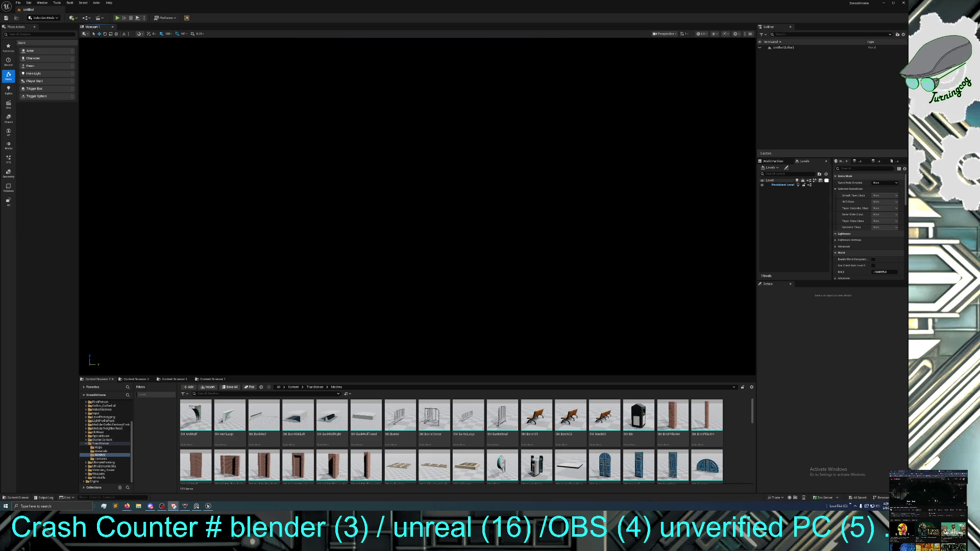
Open the Fab Content Examples page in the browser and centre its window
{"action": "left_click", "coordinate": [173, 506]}
{"action": "mouse_move", "coordinate": [149, 88]}
{"action": "left_mouse_down"}
{"action": "mouse_move", "coordinate": [301, 129]}
{"action": "mouse_move", "coordinate": [321, 179]}
{"action": "mouse_move", "coordinate": [335, 152]}
{"action": "mouse_move", "coordinate": [170, 29]}
{"action": "mouse_move", "coordinate": [357, 13]}
{"action": "left_mouse_up"}
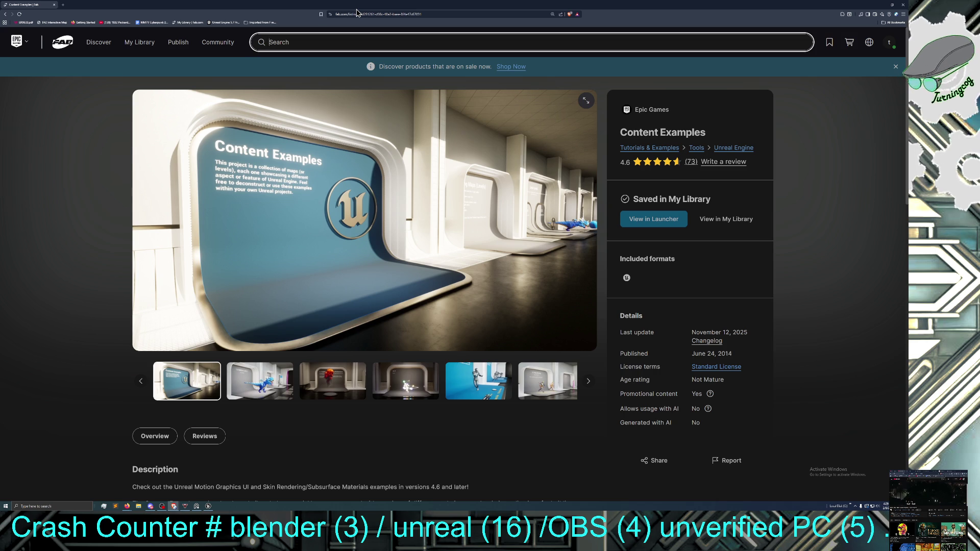
Select the Fab page's URL, then close the browser to get back to the untitled level
{"action": "left_click", "coordinate": [373, 14]}
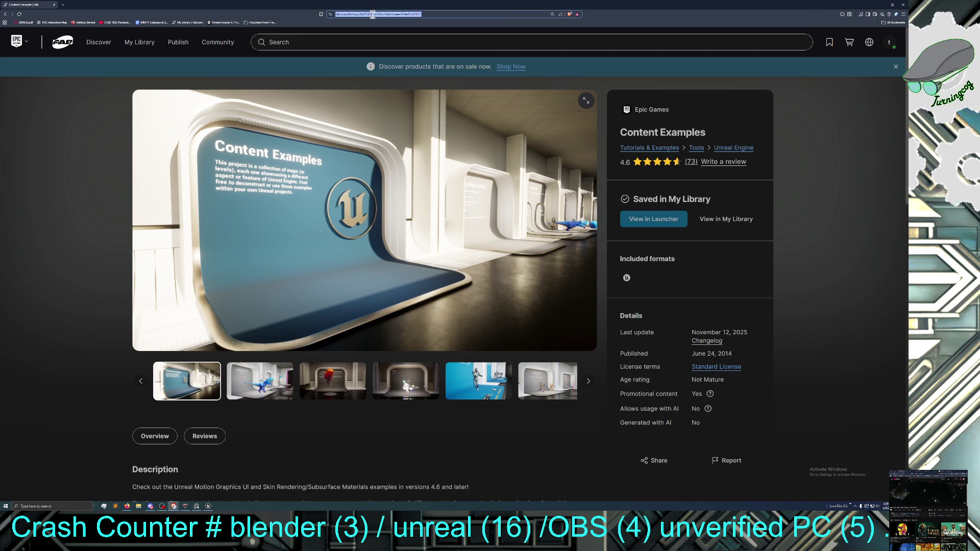
{"action": "key", "text": "Escape"}
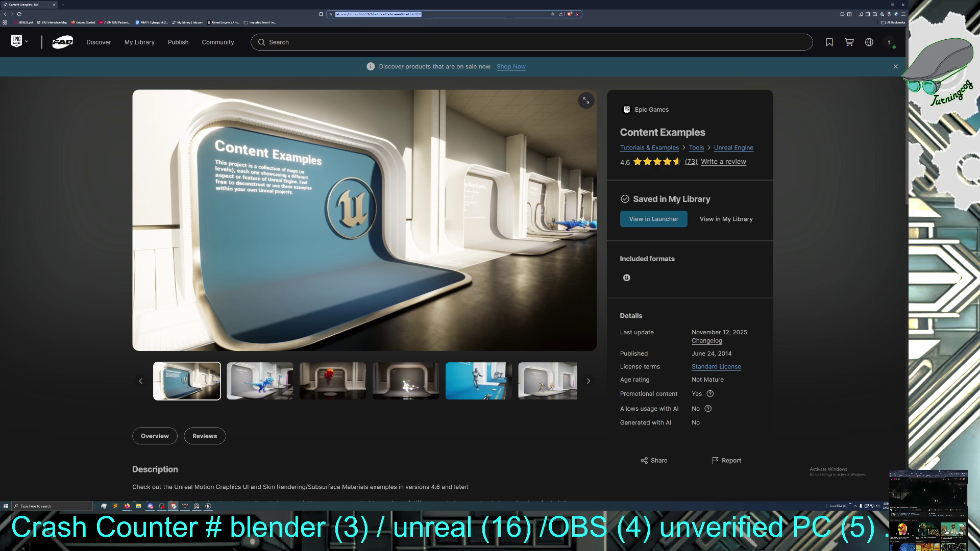
{"action": "key", "text": "alt+Tab"}
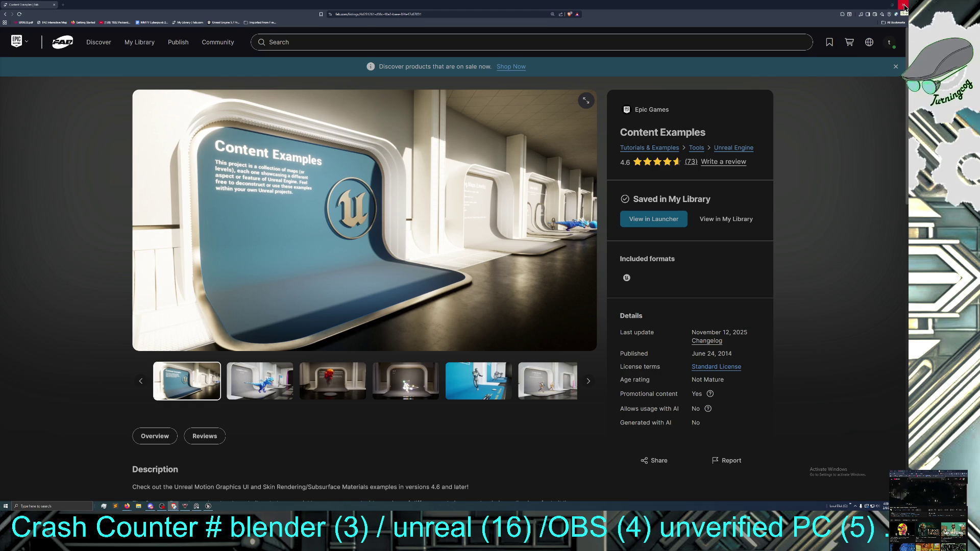
{"action": "left_click", "coordinate": [904, 6]}
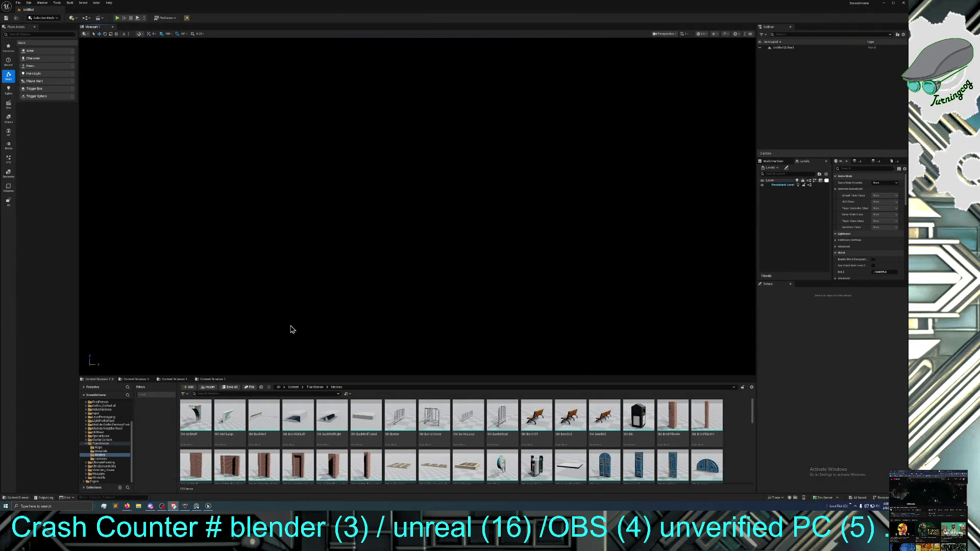
Load LV_SpoonmanSolarium from the TrainStation > Maps folder in the Content Browser
{"action": "left_click", "coordinate": [315, 387]}
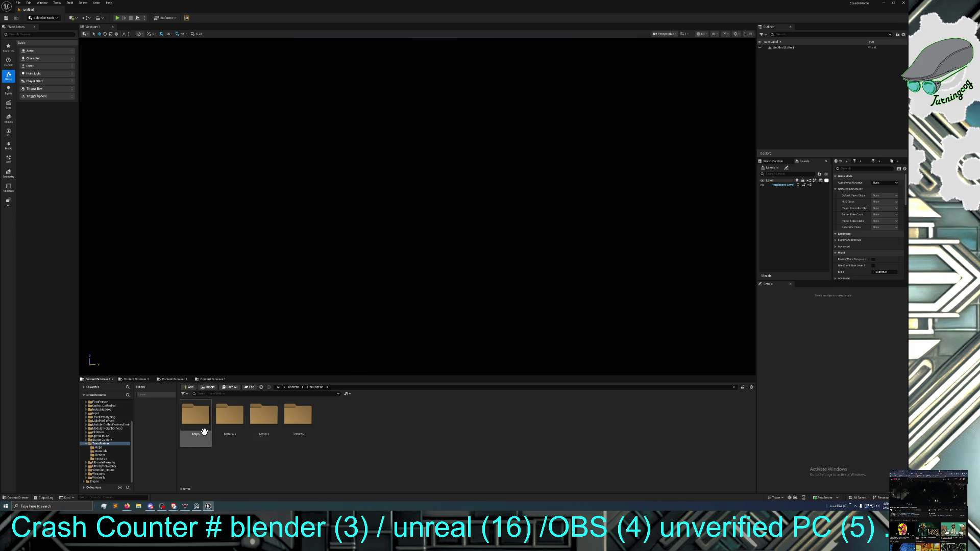
{"action": "double_click", "coordinate": [196, 420]}
{"action": "double_click", "coordinate": [264, 418]}
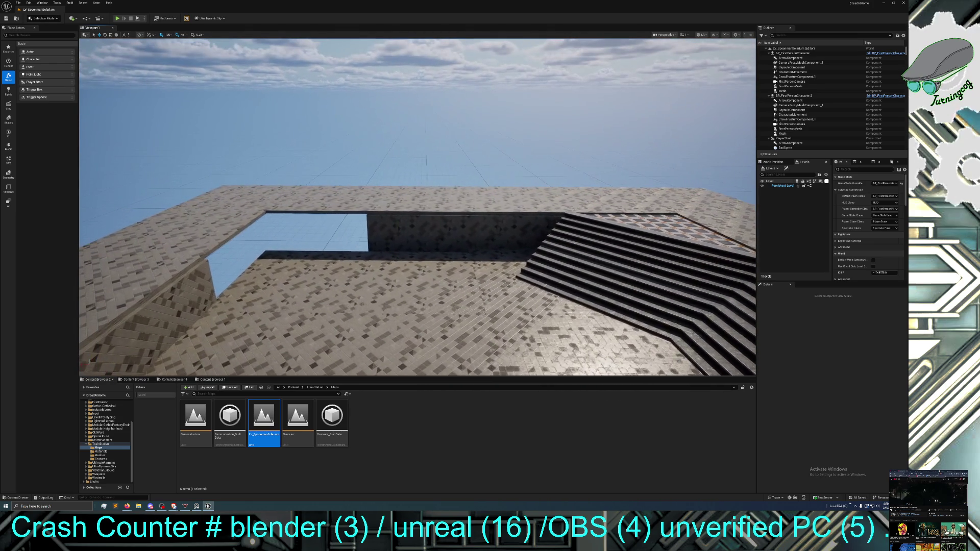
Duplicate a pair of floor tiles and slide the copies left beside the originals
{"action": "left_click", "coordinate": [410, 240]}
{"action": "left_click", "coordinate": [498, 243], "text": "ctrl"}
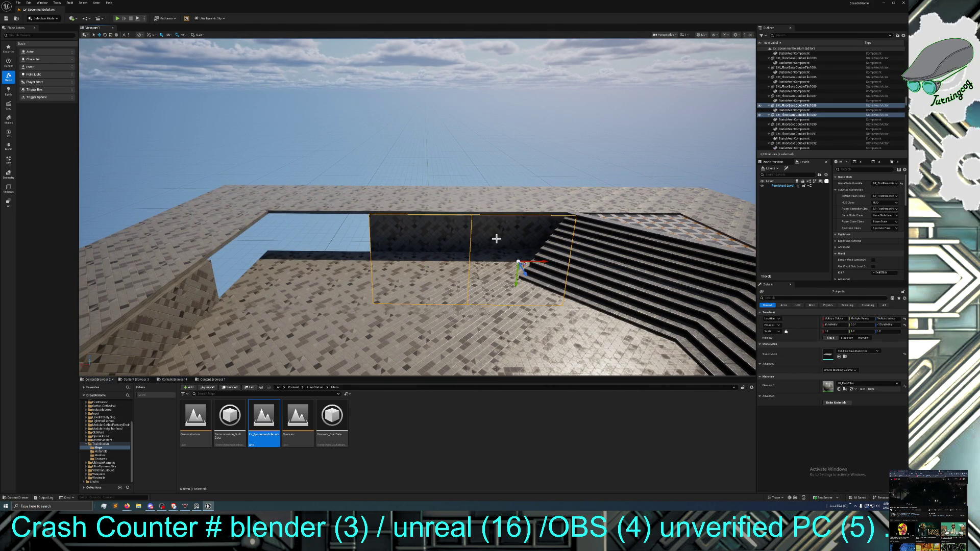
{"action": "key", "text": "ctrl+d"}
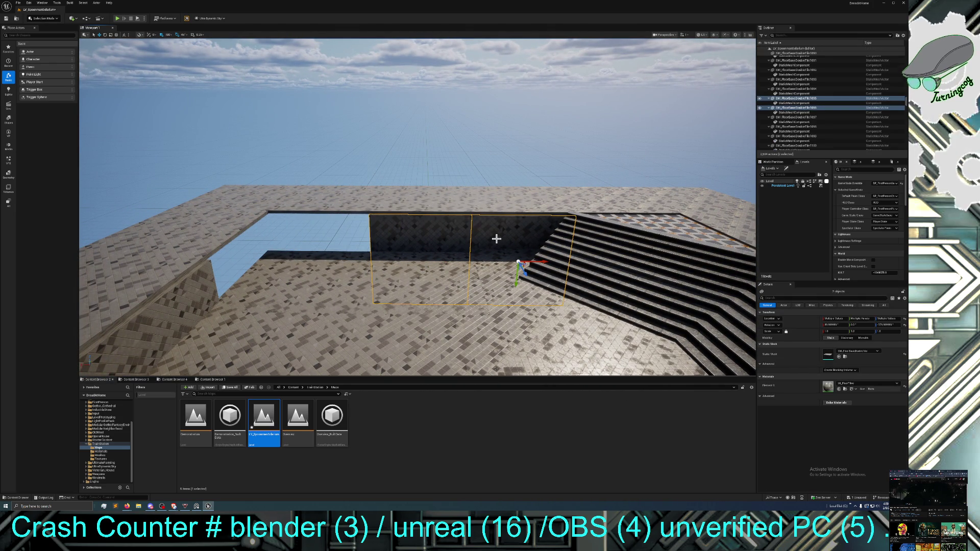
{"action": "left_click_drag", "start_coordinate": [541, 262], "coordinate": [198, 252]}
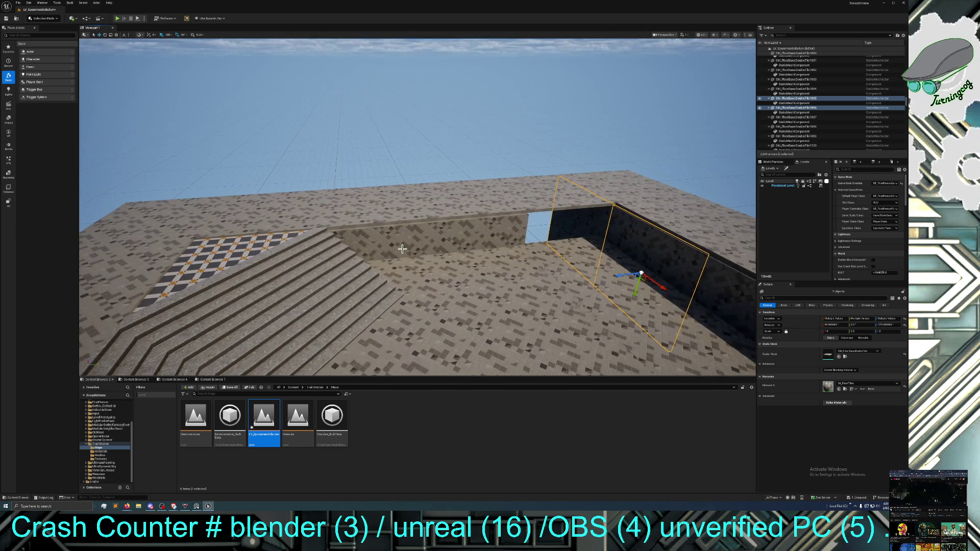
Duplicate the two centre floor tiles to the right, then orbit to check them
{"action": "left_click", "coordinate": [378, 245]}
{"action": "left_click", "coordinate": [442, 250], "text": "ctrl"}
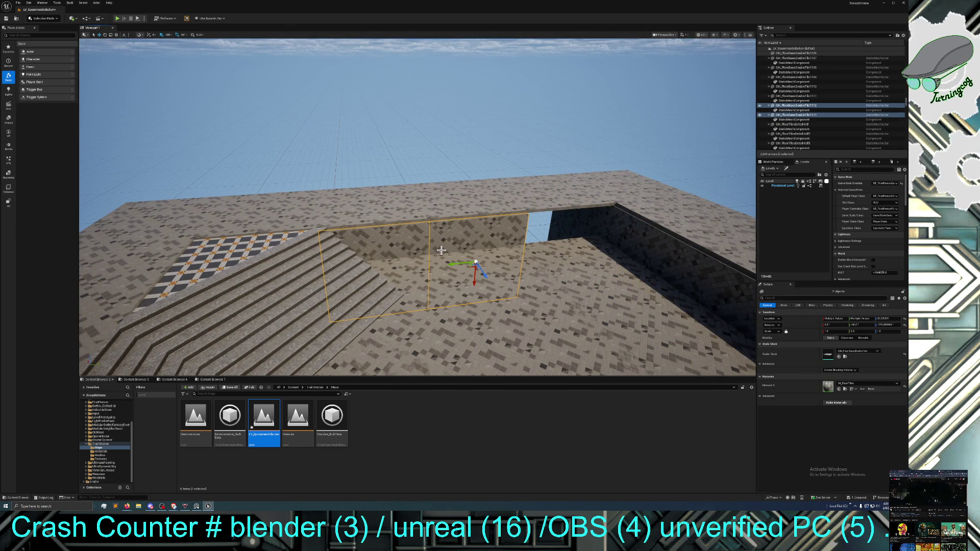
{"action": "key", "text": "ctrl+d"}
{"action": "left_click_drag", "start_coordinate": [454, 263], "coordinate": [622, 248]}
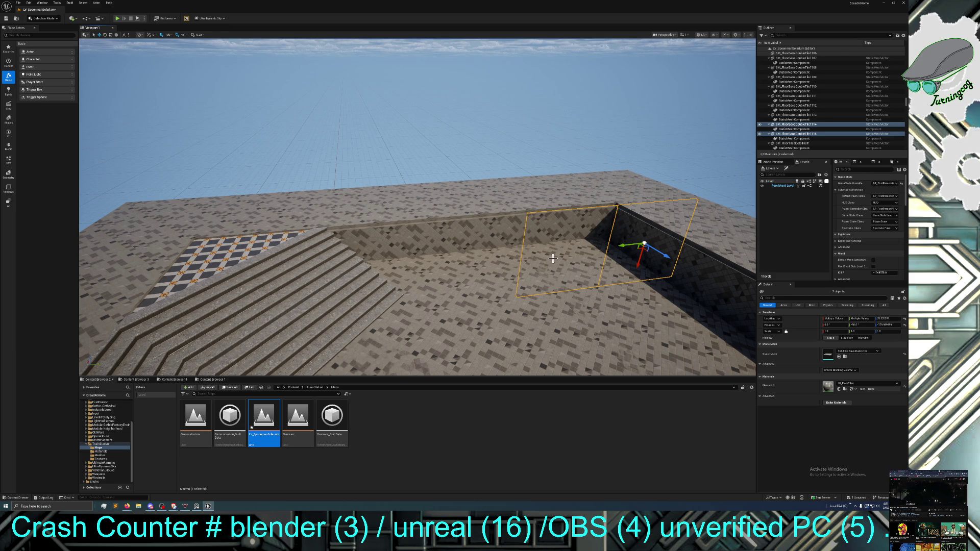
{"action": "mouse_move", "coordinate": [553, 259]}
{"action": "left_mouse_down"}
{"action": "mouse_move", "coordinate": [368, 258]}
{"action": "mouse_move", "coordinate": [409, 227]}
{"action": "mouse_move", "coordinate": [358, 230]}
{"action": "mouse_move", "coordinate": [316, 214]}
{"action": "mouse_move", "coordinate": [326, 209]}
{"action": "mouse_move", "coordinate": [279, 213]}
{"action": "mouse_move", "coordinate": [553, 259]}
{"action": "mouse_move", "coordinate": [553, 245]}
{"action": "mouse_move", "coordinate": [548, 267]}
{"action": "left_mouse_up"}
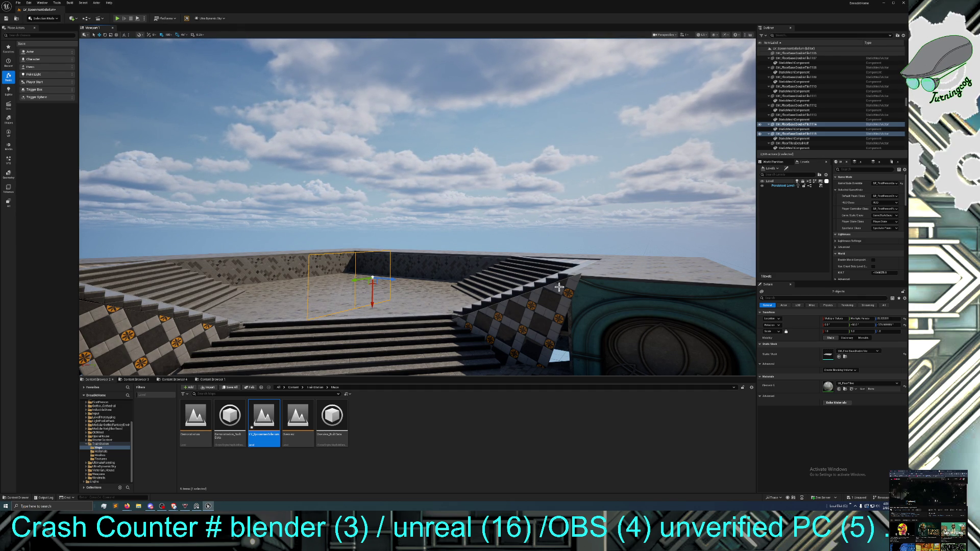
{"action": "mouse_move", "coordinate": [561, 287]}
{"action": "left_mouse_down"}
{"action": "mouse_move", "coordinate": [562, 245]}
{"action": "mouse_move", "coordinate": [562, 317]}
{"action": "left_mouse_up"}
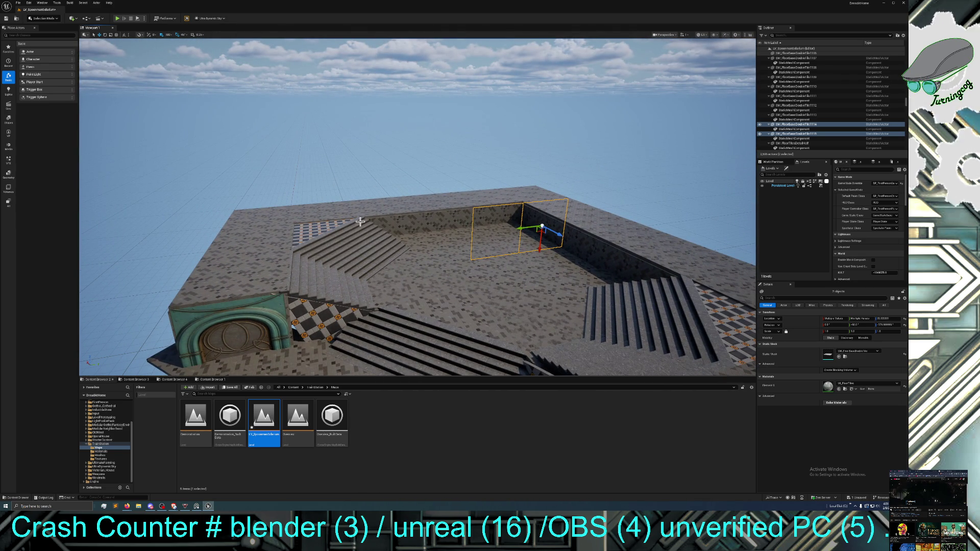
Select the six far-edge floor tiles and duplicate them past the floor edge
{"action": "left_click", "coordinate": [511, 196]}
{"action": "left_click", "coordinate": [482, 199], "text": "ctrl"}
{"action": "left_click", "coordinate": [431, 203], "text": "ctrl"}
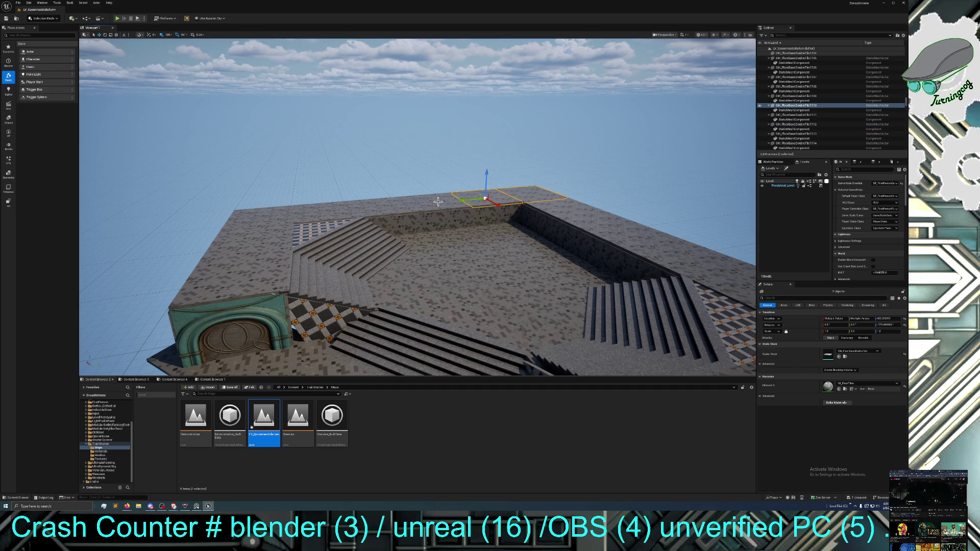
{"action": "left_click", "coordinate": [382, 207], "text": "ctrl"}
{"action": "left_click", "coordinate": [327, 212], "text": "ctrl"}
{"action": "left_click", "coordinate": [280, 215], "text": "ctrl"}
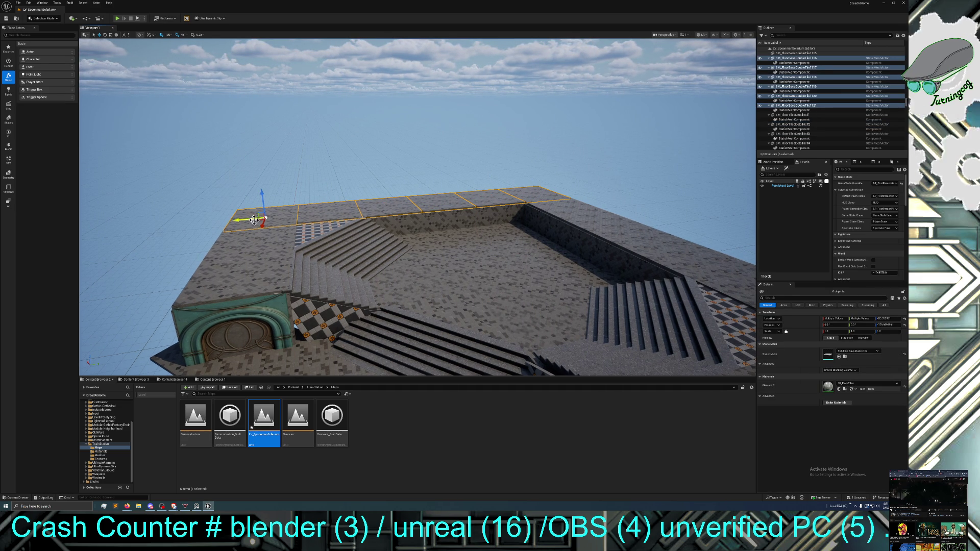
{"action": "left_click_drag", "start_coordinate": [246, 220], "coordinate": [121, 217], "text": "alt"}
Duplicate the tile row again to lengthen the walkway and close the gap between copies
{"action": "left_click_drag", "start_coordinate": [281, 205], "coordinate": [280, 204]}
{"action": "mouse_move", "coordinate": [349, 200]}
{"action": "left_mouse_down"}
{"action": "mouse_move", "coordinate": [108, 207]}
{"action": "mouse_move", "coordinate": [128, 208]}
{"action": "left_mouse_up"}
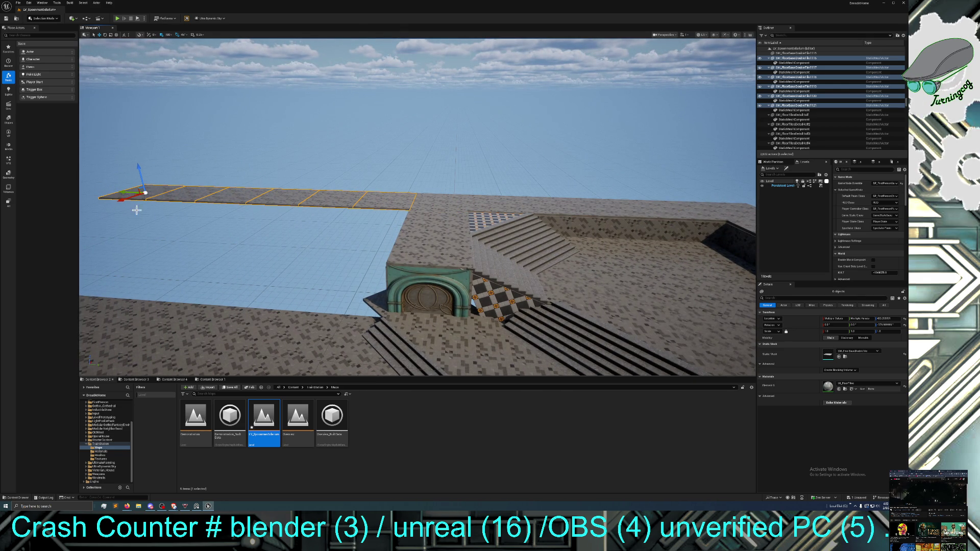
{"action": "mouse_move", "coordinate": [221, 233]}
{"action": "left_mouse_down"}
{"action": "mouse_move", "coordinate": [212, 244]}
{"action": "mouse_move", "coordinate": [217, 224]}
{"action": "left_mouse_up"}
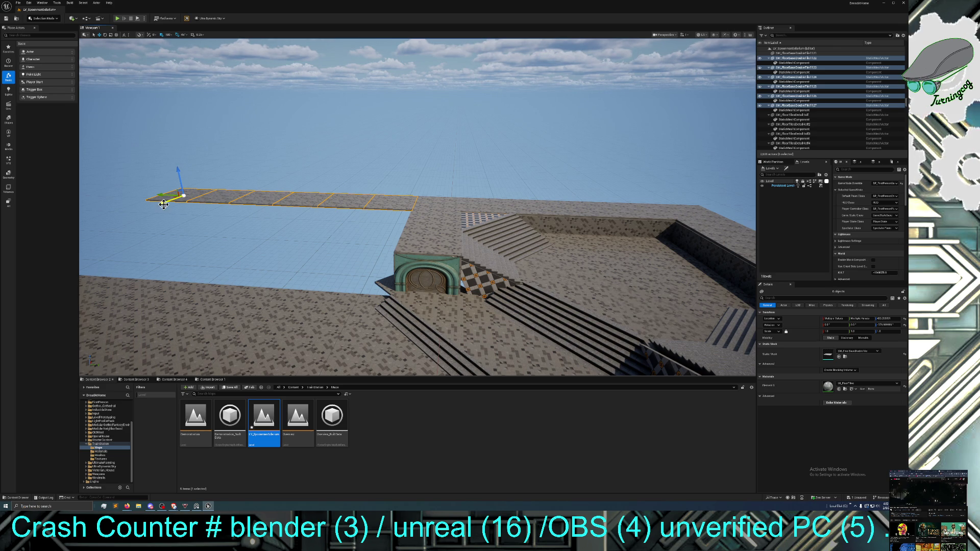
{"action": "mouse_move", "coordinate": [171, 199]}
{"action": "left_mouse_down", "text": "alt"}
{"action": "mouse_move", "coordinate": [152, 216]}
{"action": "mouse_move", "coordinate": [152, 194]}
{"action": "mouse_move", "coordinate": [291, 222]}
{"action": "left_mouse_up", "text": "alt"}
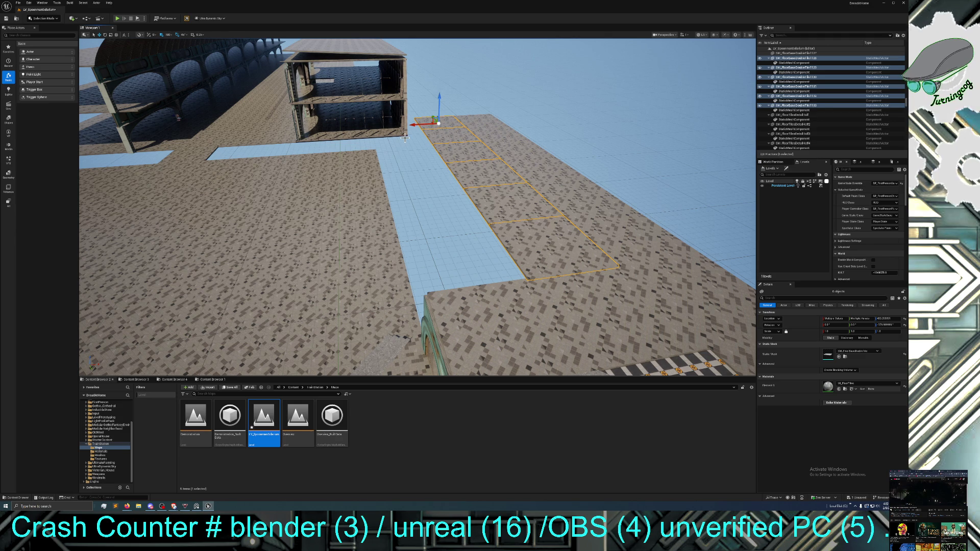
{"action": "mouse_move", "coordinate": [414, 125]}
{"action": "left_mouse_down"}
{"action": "mouse_move", "coordinate": [371, 127]}
{"action": "mouse_move", "coordinate": [379, 166]}
{"action": "left_mouse_up"}
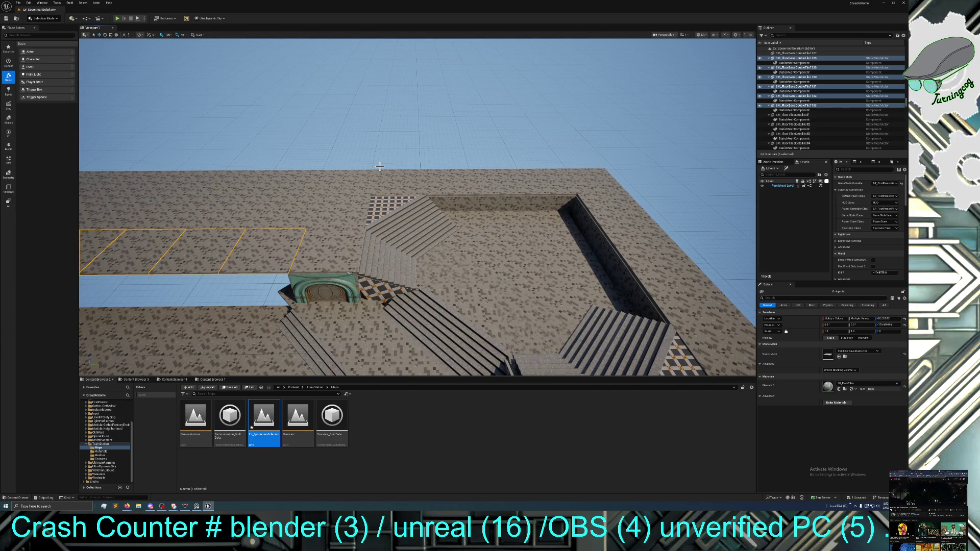
{"action": "left_click_drag", "start_coordinate": [327, 163], "coordinate": [332, 153]}
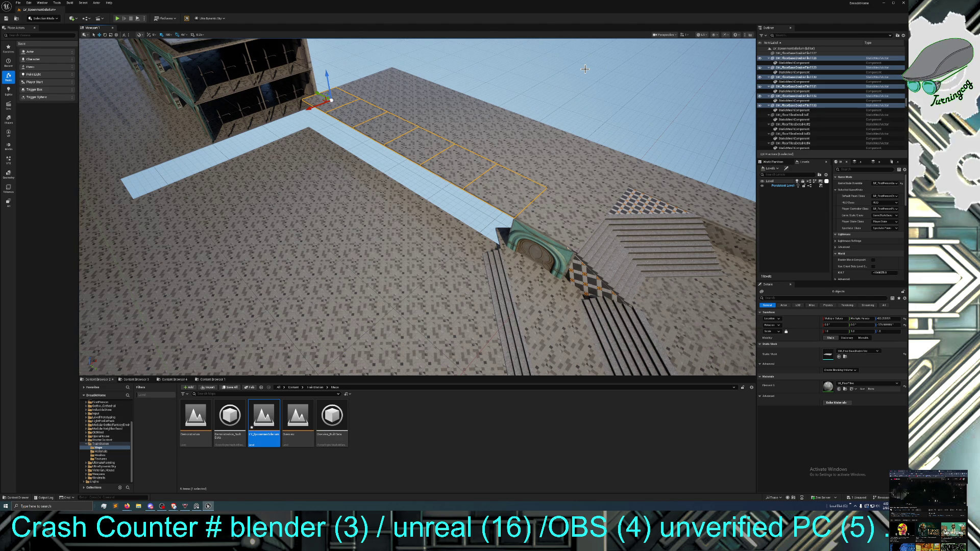
Select all the tiles of the extended floor block along its top row and right column
{"action": "left_click", "coordinate": [393, 86], "text": "ctrl"}
{"action": "left_click", "coordinate": [383, 99], "text": "ctrl"}
{"action": "left_click", "coordinate": [401, 102], "text": "ctrl"}
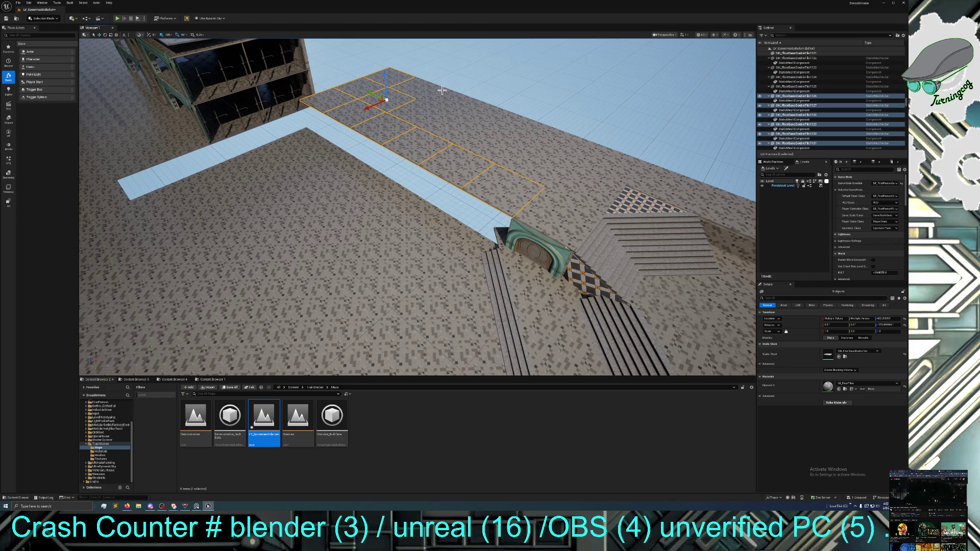
{"action": "left_click", "coordinate": [433, 108], "text": "ctrl"}
{"action": "left_click", "coordinate": [452, 119], "text": "ctrl"}
{"action": "left_click", "coordinate": [475, 129], "text": "ctrl"}
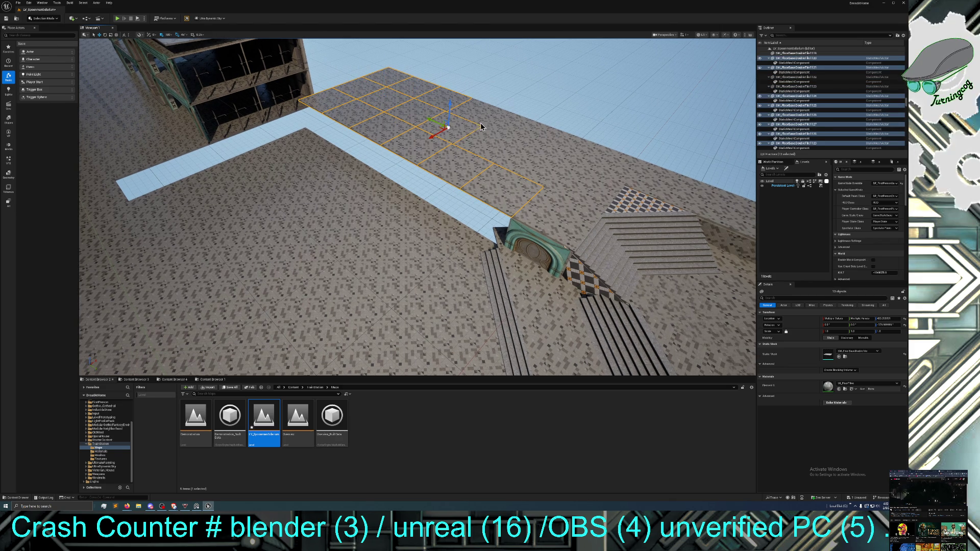
{"action": "left_click", "coordinate": [487, 141], "text": "ctrl"}
{"action": "left_click", "coordinate": [517, 139], "text": "ctrl"}
{"action": "left_click", "coordinate": [541, 134], "text": "ctrl"}
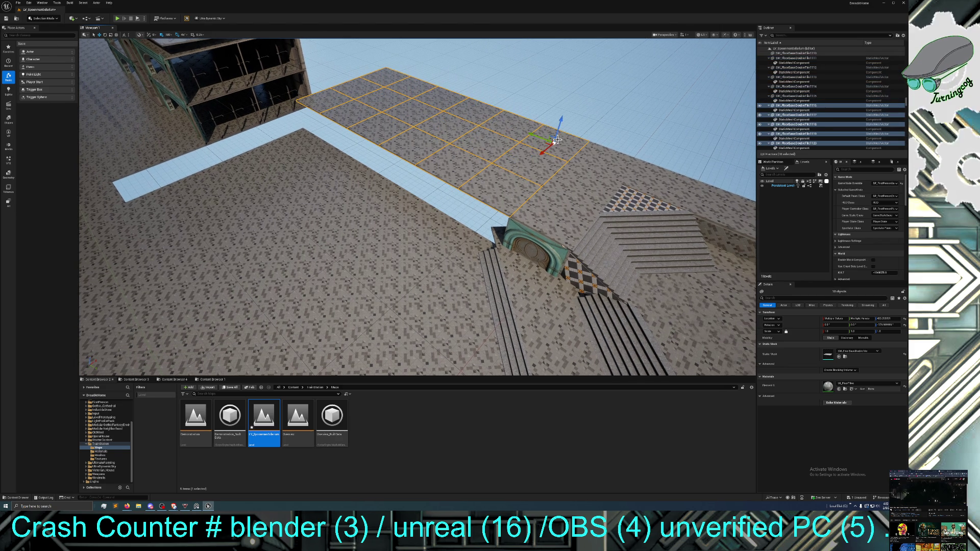
{"action": "left_click", "coordinate": [556, 153], "text": "ctrl"}
{"action": "left_click_drag", "start_coordinate": [541, 183], "coordinate": [541, 183]}
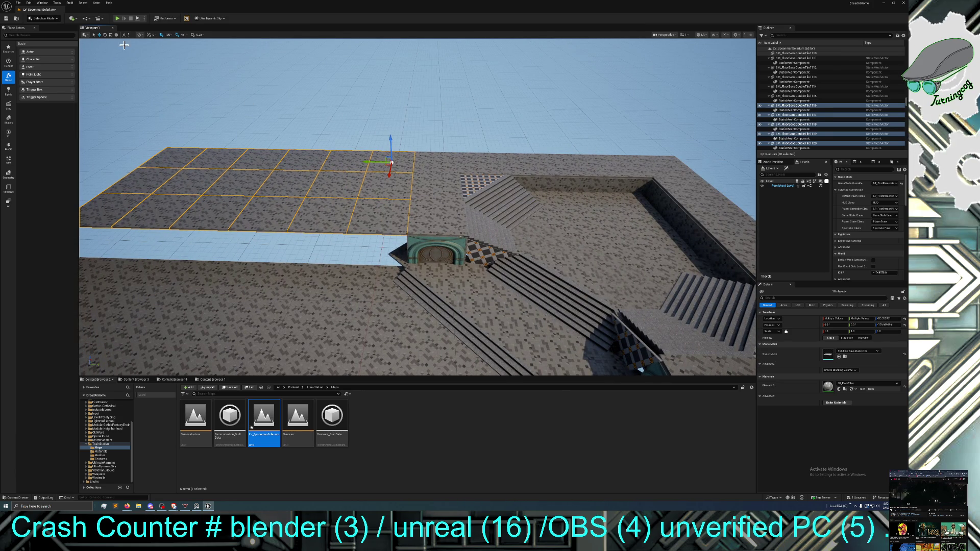
Rotate the tile block about 90 degrees and move it back to the platform's far edge
{"action": "left_click", "coordinate": [104, 34]}
{"action": "left_click_drag", "start_coordinate": [413, 169], "coordinate": [230, 87]}
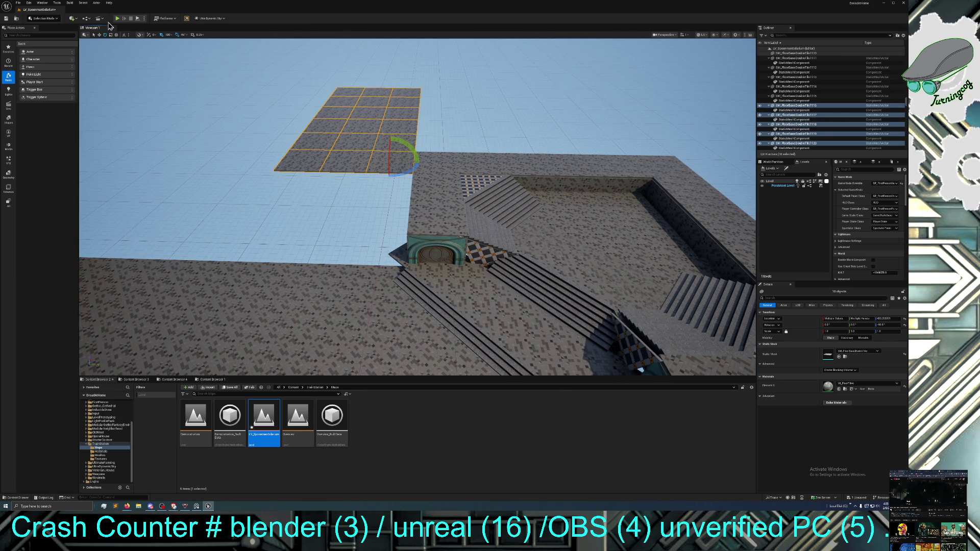
{"action": "left_click", "coordinate": [100, 35]}
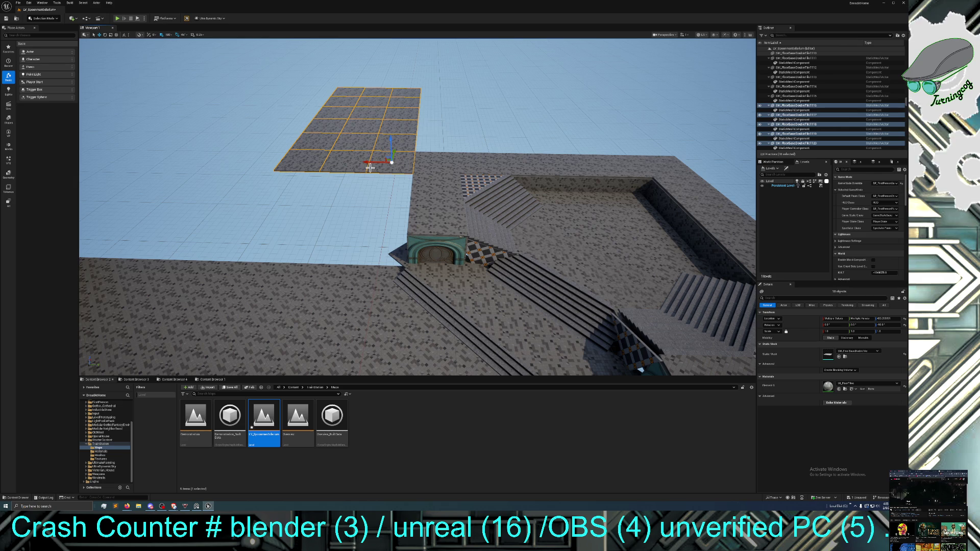
{"action": "mouse_move", "coordinate": [394, 153]}
{"action": "left_mouse_down"}
{"action": "mouse_move", "coordinate": [403, 134]}
{"action": "mouse_move", "coordinate": [378, 143]}
{"action": "mouse_move", "coordinate": [454, 146]}
{"action": "left_mouse_up"}
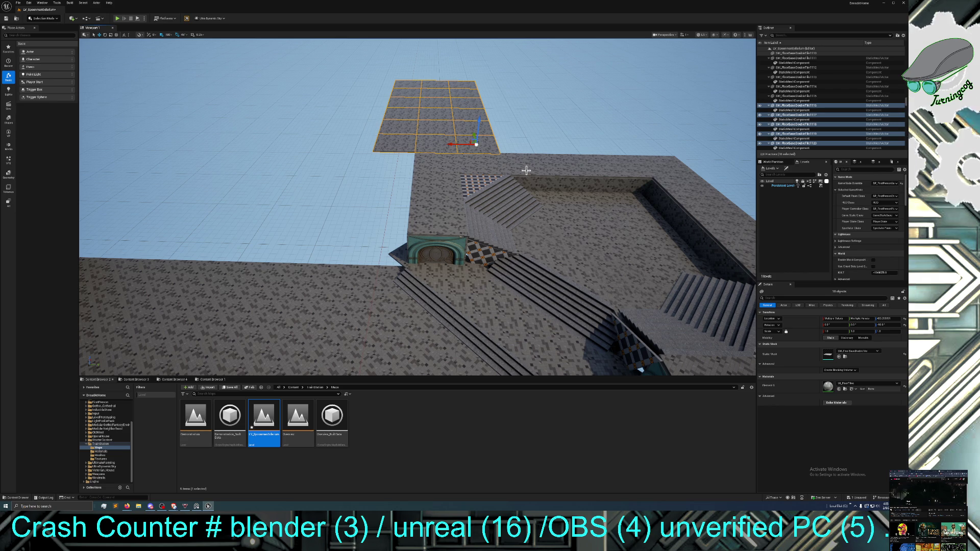
{"action": "mouse_move", "coordinate": [553, 166]}
{"action": "left_mouse_down"}
{"action": "mouse_move", "coordinate": [526, 148]}
{"action": "mouse_move", "coordinate": [546, 163]}
{"action": "mouse_move", "coordinate": [547, 202]}
{"action": "left_mouse_up"}
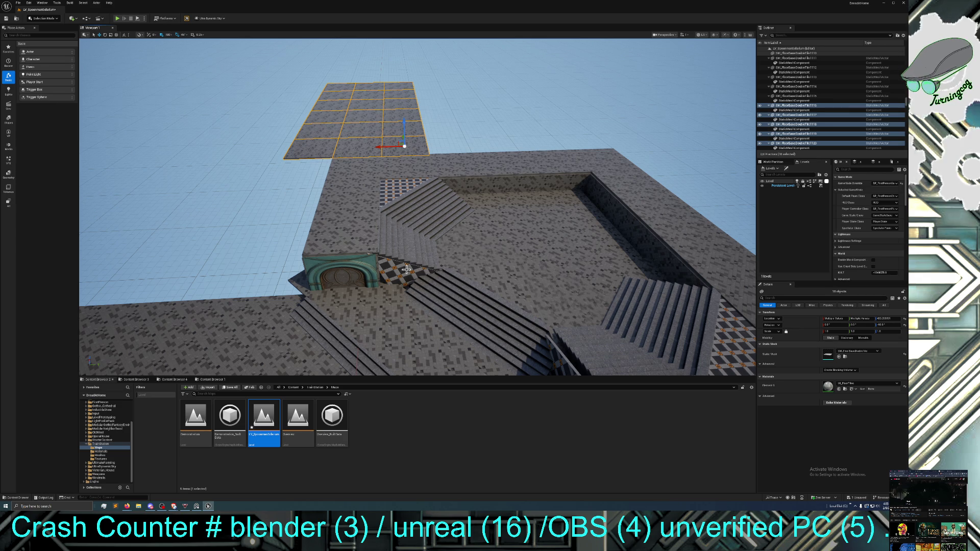
Select the six back-walkway floor tiles and Alt-drag a copy along X beside them
{"action": "left_click", "coordinate": [357, 216]}
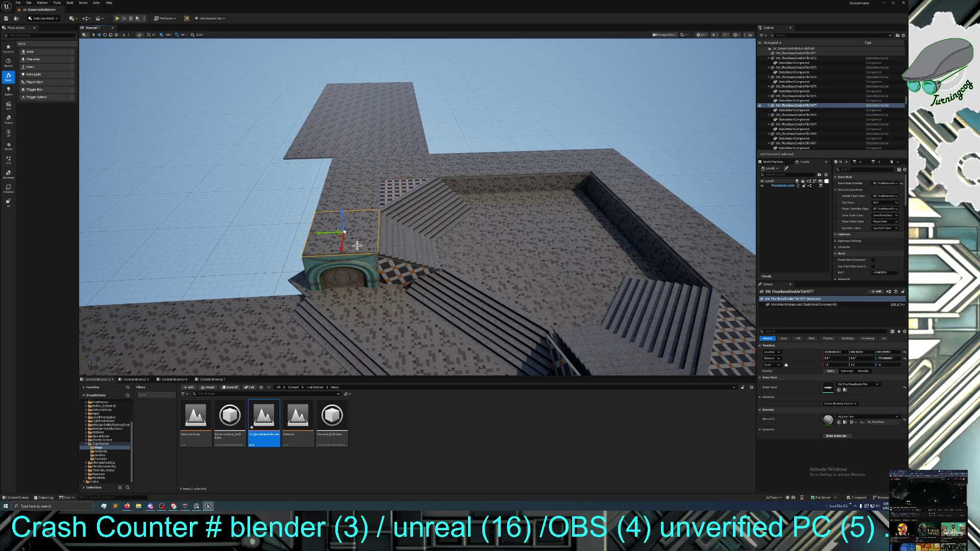
{"action": "left_click", "coordinate": [415, 206], "text": "ctrl"}
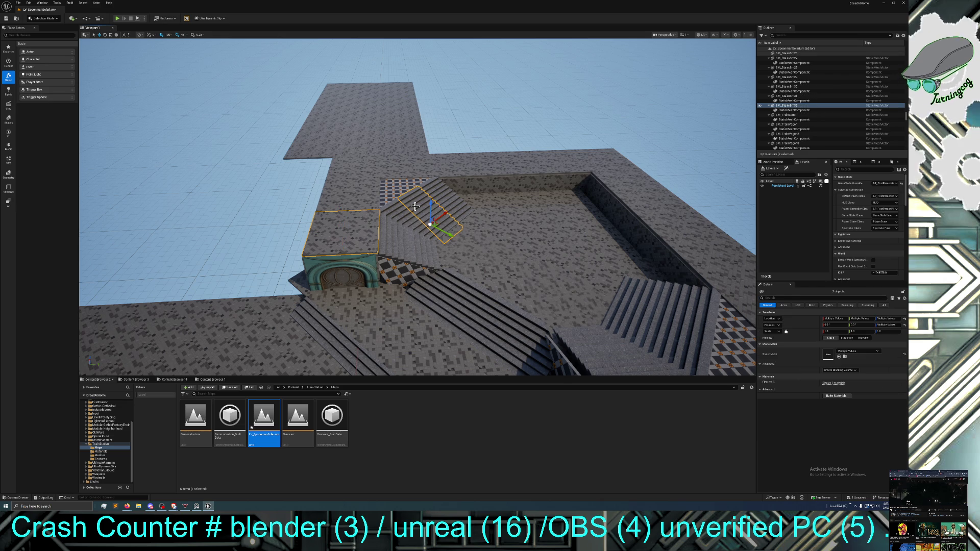
{"action": "left_click", "coordinate": [439, 193], "text": "ctrl"}
{"action": "left_click", "coordinate": [412, 226], "text": "ctrl"}
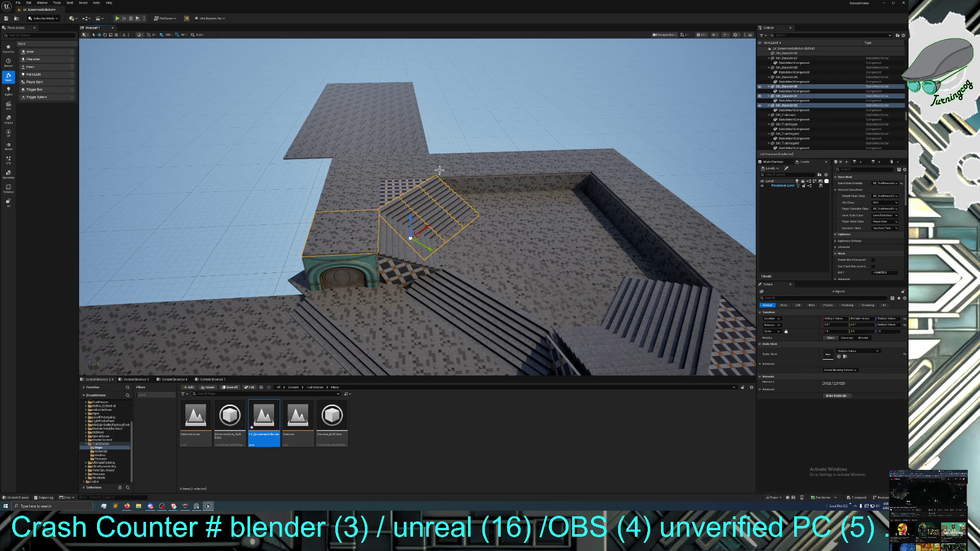
{"action": "left_click", "coordinate": [416, 142]}
{"action": "left_click", "coordinate": [401, 128], "text": "ctrl"}
{"action": "left_click", "coordinate": [395, 112], "text": "ctrl"}
{"action": "left_click", "coordinate": [398, 95], "text": "ctrl"}
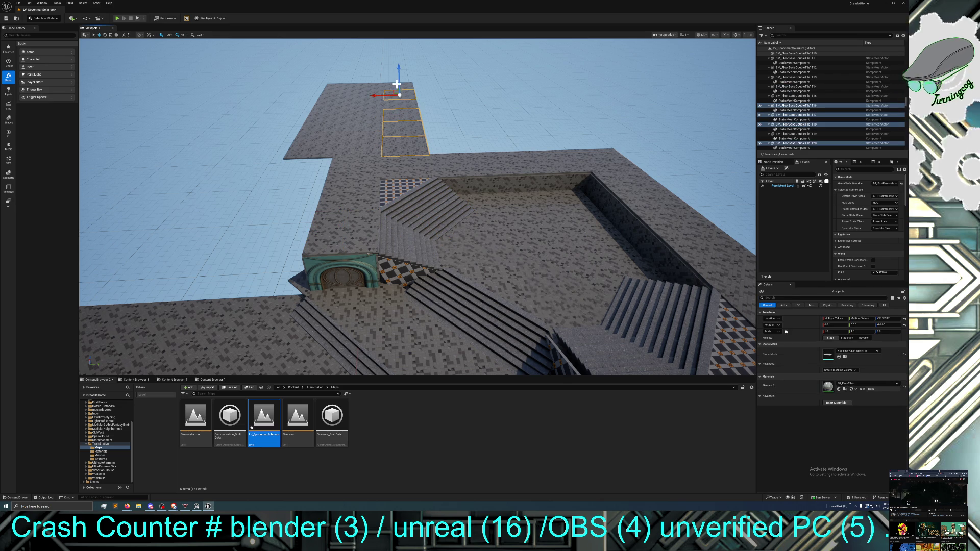
{"action": "left_click", "coordinate": [398, 92], "text": "ctrl"}
{"action": "left_click", "coordinate": [398, 109], "text": "ctrl"}
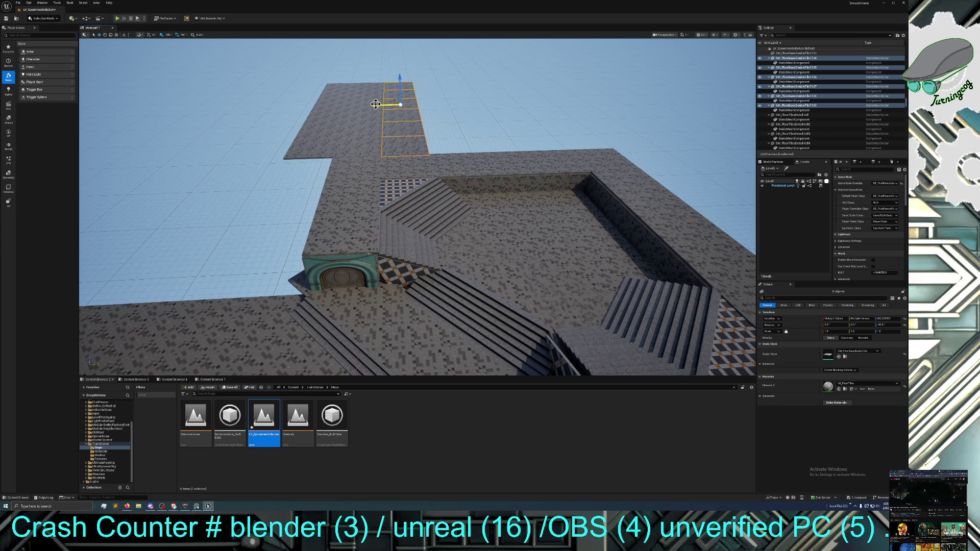
{"action": "mouse_move", "coordinate": [376, 105]}
{"action": "left_mouse_down"}
{"action": "mouse_move", "coordinate": [423, 105]}
{"action": "mouse_move", "coordinate": [409, 106]}
{"action": "left_mouse_up"}
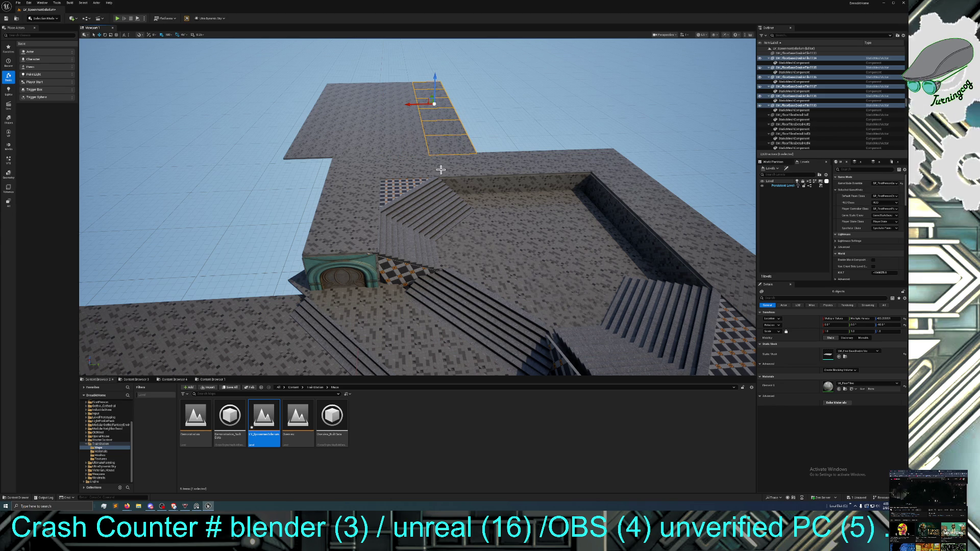
{"action": "mouse_move", "coordinate": [463, 185]}
{"action": "left_mouse_down"}
{"action": "mouse_move", "coordinate": [460, 161]}
{"action": "mouse_move", "coordinate": [450, 169]}
{"action": "mouse_move", "coordinate": [457, 158]}
{"action": "left_mouse_up"}
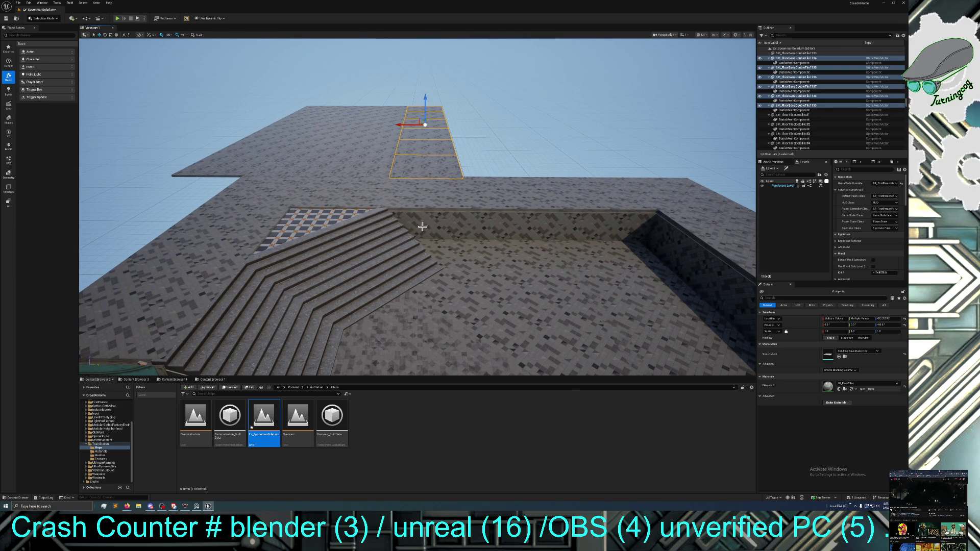
Duplicate the staircase, rotate the copy 90°, and slide it toward the back walkway
{"action": "left_click", "coordinate": [286, 312]}
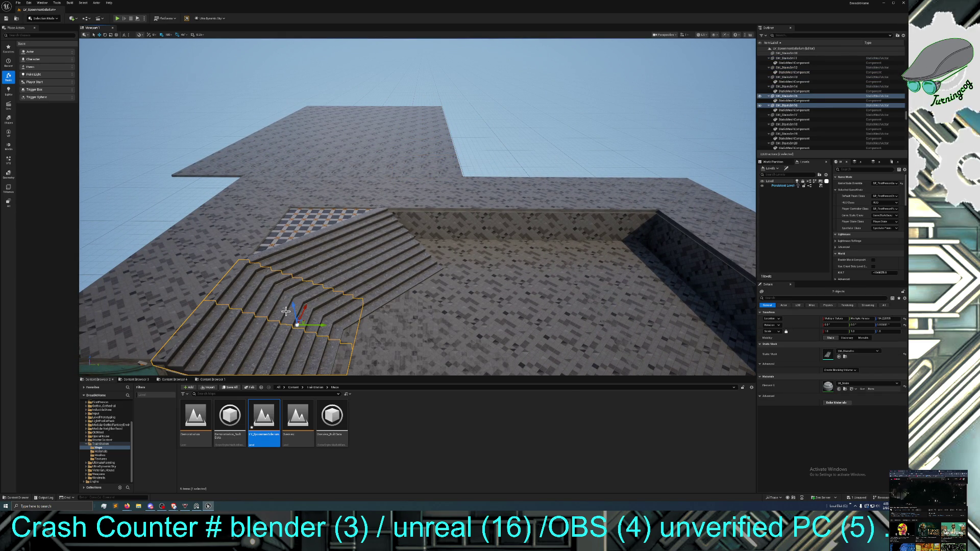
{"action": "key", "text": "ctrl+d"}
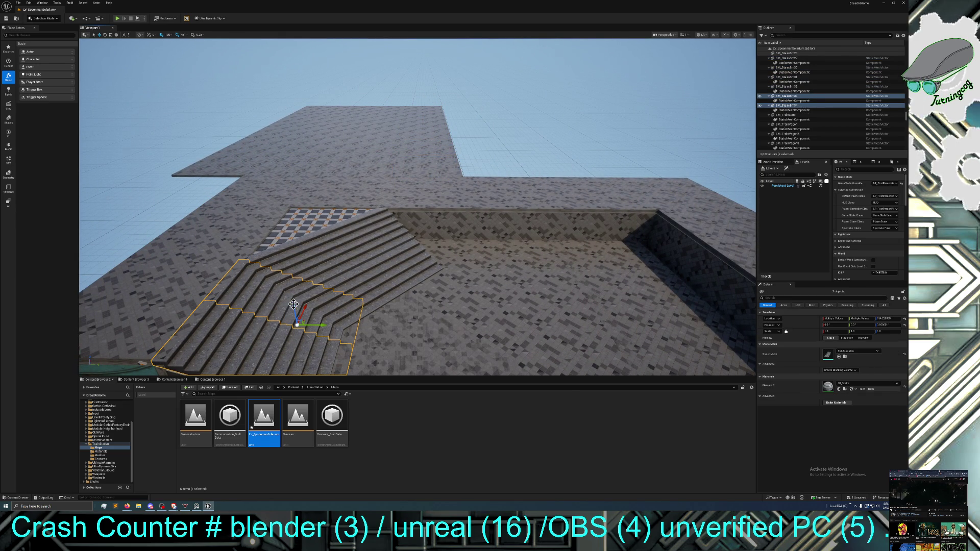
{"action": "left_click", "coordinate": [106, 35]}
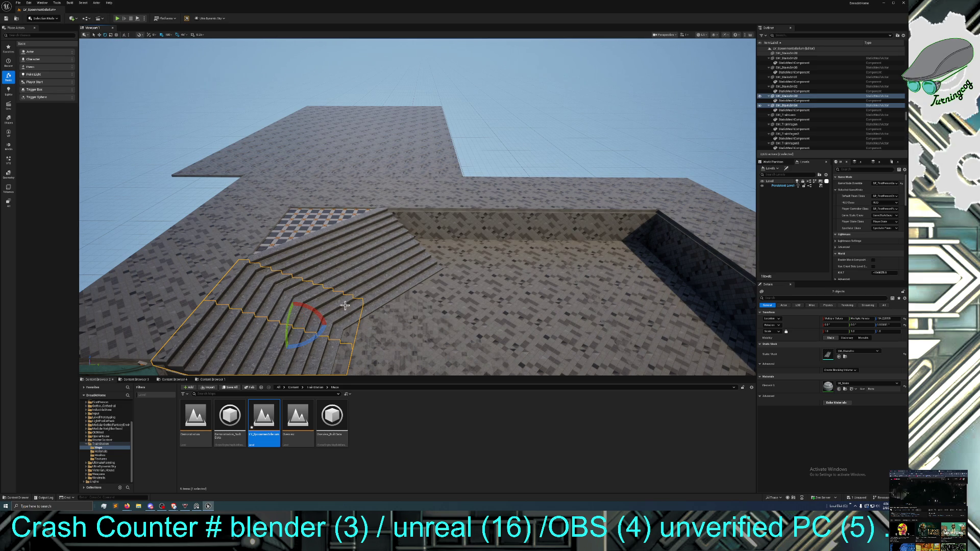
{"action": "left_click_drag", "start_coordinate": [316, 342], "coordinate": [333, 306]}
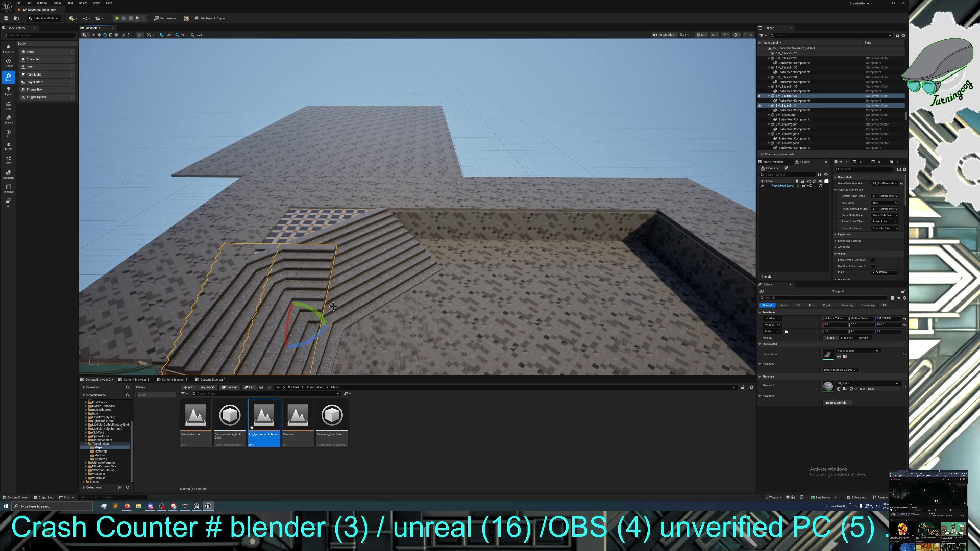
{"action": "left_click", "coordinate": [101, 35]}
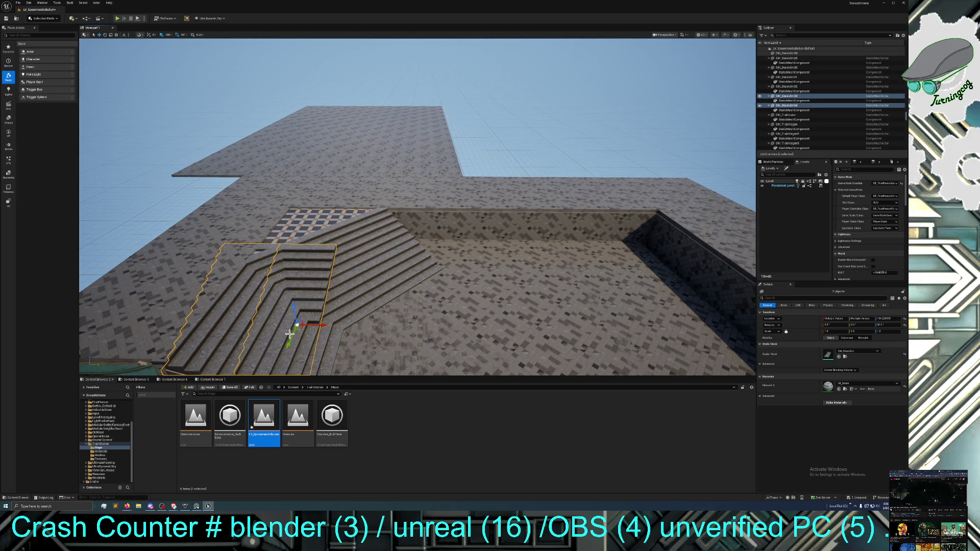
{"action": "mouse_move", "coordinate": [294, 337]}
{"action": "left_mouse_down"}
{"action": "mouse_move", "coordinate": [328, 270]}
{"action": "mouse_move", "coordinate": [476, 275]}
{"action": "mouse_move", "coordinate": [459, 276]}
{"action": "mouse_move", "coordinate": [480, 285]}
{"action": "mouse_move", "coordinate": [367, 241]}
{"action": "mouse_move", "coordinate": [366, 217]}
{"action": "mouse_move", "coordinate": [316, 179]}
{"action": "mouse_move", "coordinate": [291, 181]}
{"action": "left_mouse_up"}
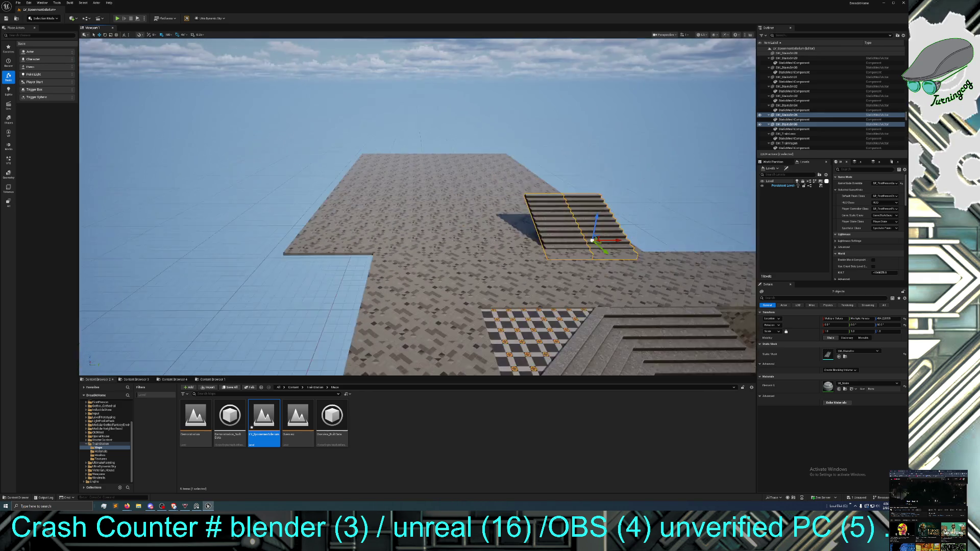
{"action": "mouse_move", "coordinate": [385, 203]}
{"action": "left_mouse_down"}
{"action": "mouse_move", "coordinate": [359, 199]}
{"action": "mouse_move", "coordinate": [385, 204]}
{"action": "mouse_move", "coordinate": [396, 233]}
{"action": "mouse_move", "coordinate": [367, 225]}
{"action": "mouse_move", "coordinate": [405, 234]}
{"action": "left_mouse_up"}
Make a raised copy of a floor tile beside the stairs and shift the stairs into position
{"action": "left_click", "coordinate": [389, 268]}
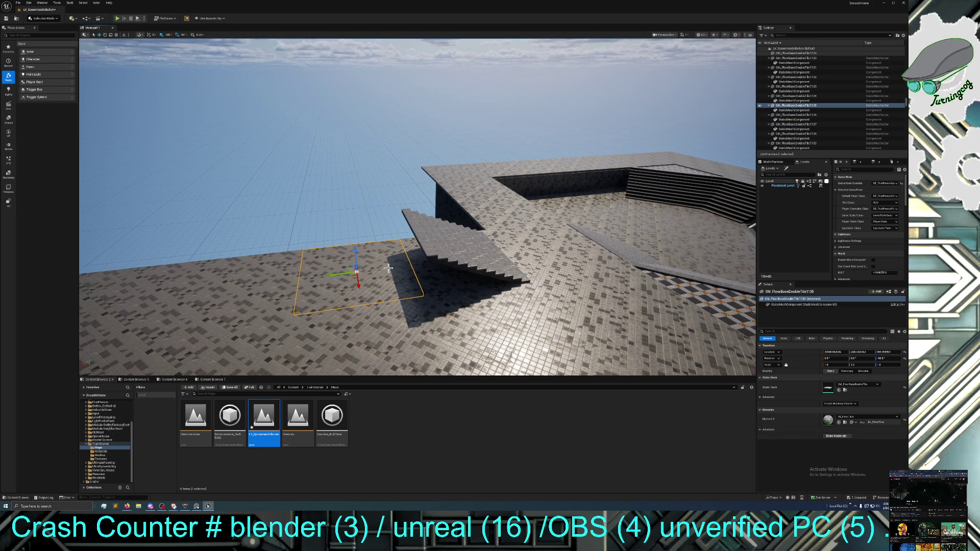
{"action": "mouse_move", "coordinate": [355, 256]}
{"action": "left_mouse_down", "text": "alt"}
{"action": "mouse_move", "coordinate": [357, 219]}
{"action": "mouse_move", "coordinate": [346, 248]}
{"action": "left_mouse_up", "text": "alt"}
{"action": "left_click", "coordinate": [347, 249]}
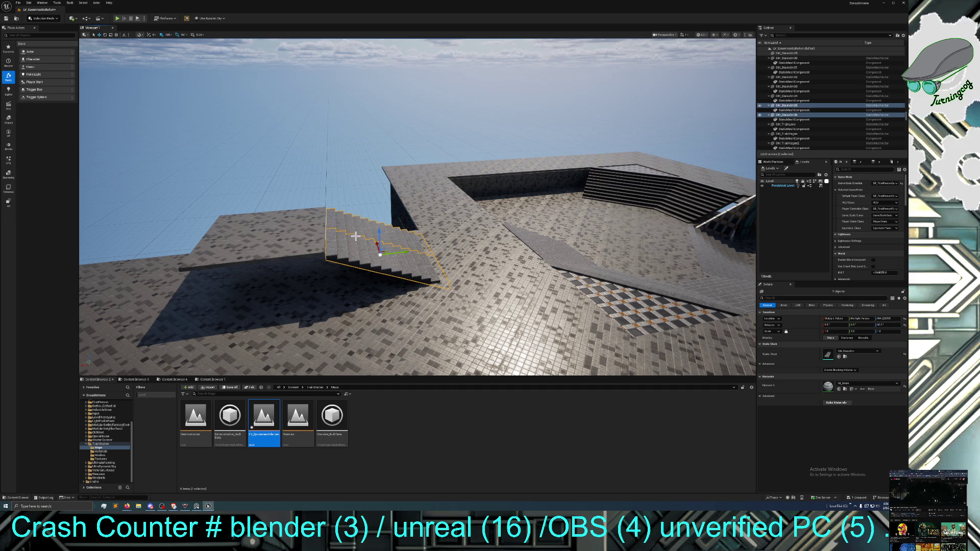
{"action": "mouse_move", "coordinate": [392, 252]}
{"action": "left_mouse_down"}
{"action": "mouse_move", "coordinate": [384, 252]}
{"action": "mouse_move", "coordinate": [394, 250]}
{"action": "left_mouse_up"}
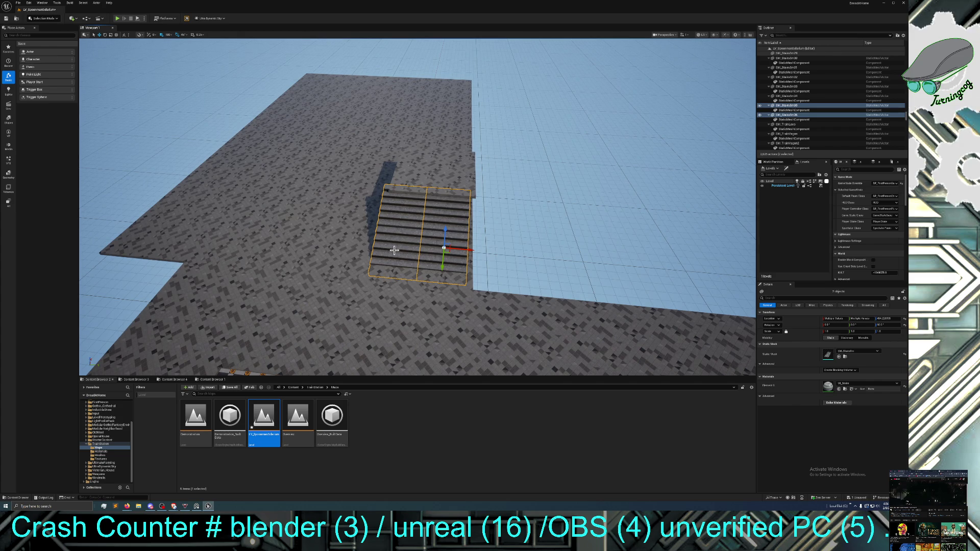
Select the six floor tiles beside the new stairs and Alt-drag a copy to the right
{"action": "left_click_drag", "start_coordinate": [414, 309], "coordinate": [428, 317]}
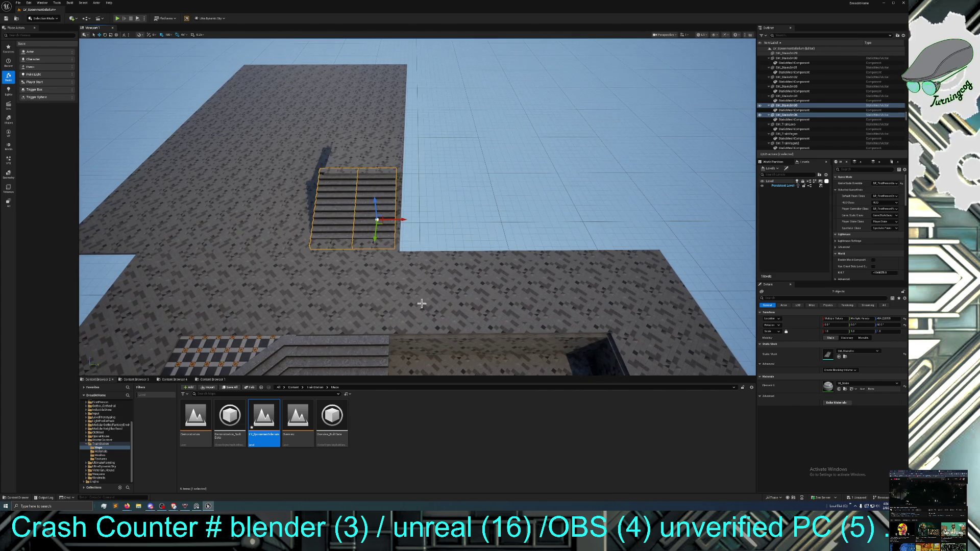
{"action": "left_click", "coordinate": [430, 296]}
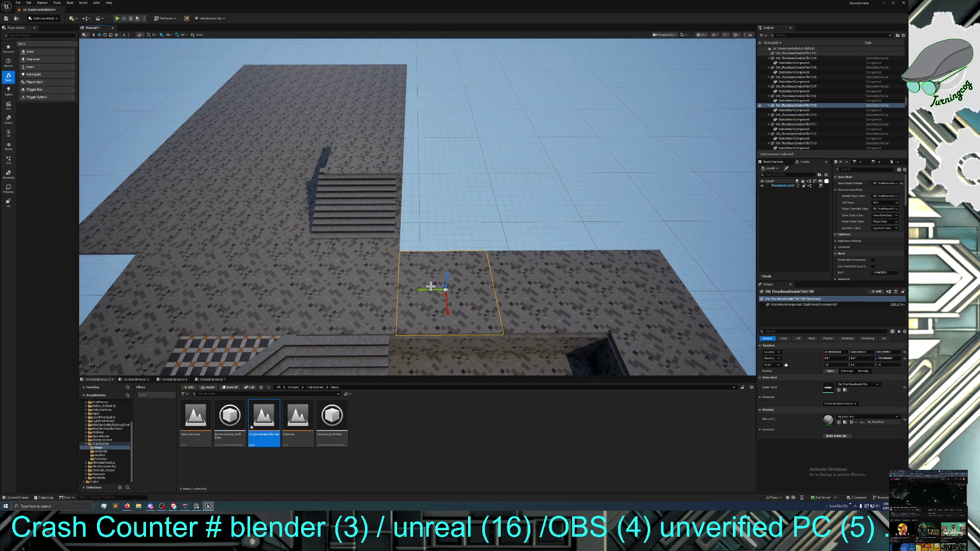
{"action": "left_click", "coordinate": [396, 242]}
{"action": "left_click", "coordinate": [401, 154], "text": "ctrl"}
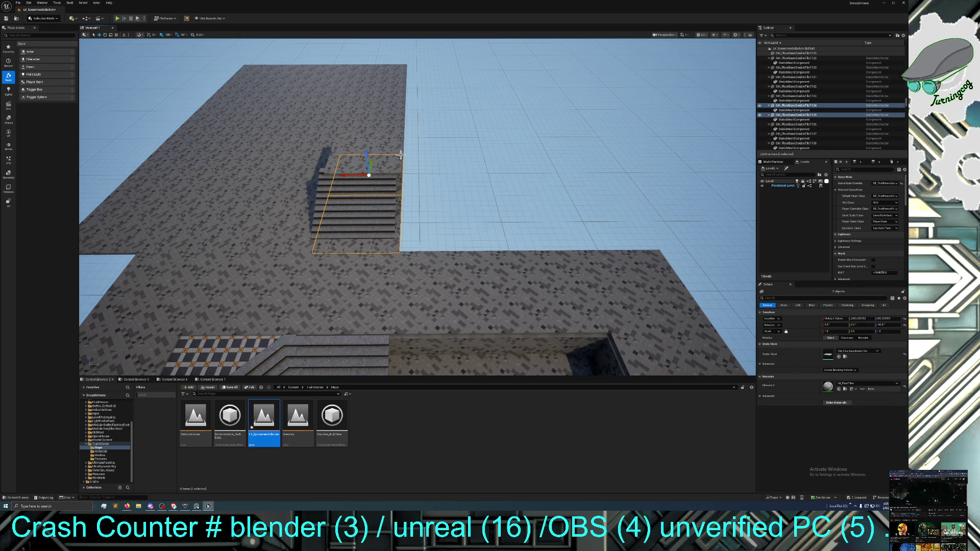
{"action": "left_click", "coordinate": [397, 134], "text": "ctrl"}
{"action": "left_click", "coordinate": [397, 113], "text": "ctrl"}
{"action": "left_click", "coordinate": [397, 87], "text": "ctrl"}
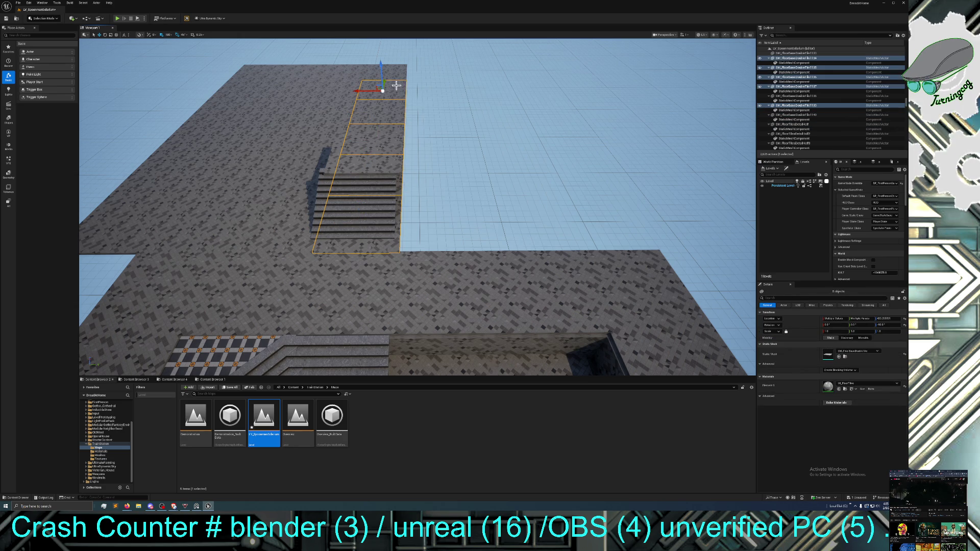
{"action": "left_click", "coordinate": [394, 75], "text": "ctrl"}
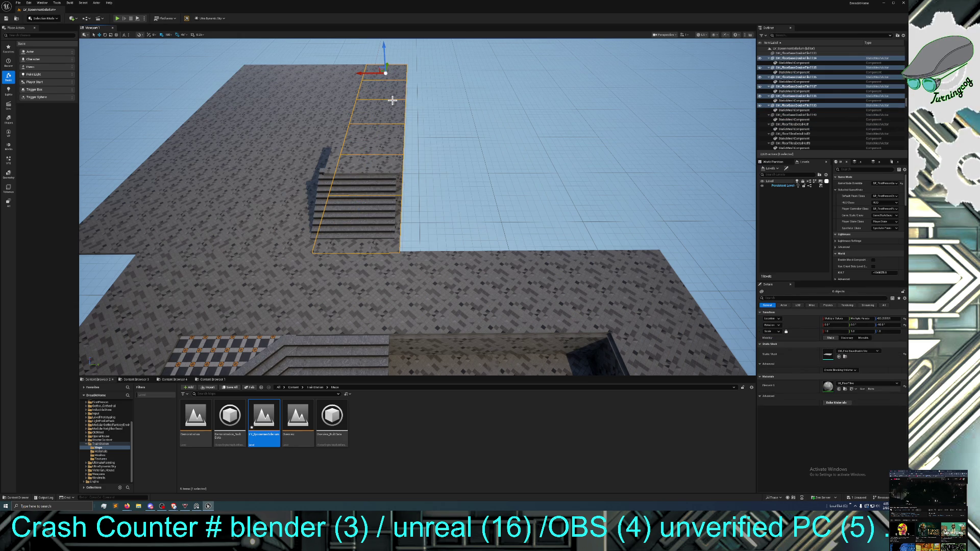
{"action": "mouse_move", "coordinate": [364, 73]}
{"action": "left_mouse_down"}
{"action": "mouse_move", "coordinate": [415, 80]}
{"action": "mouse_move", "coordinate": [367, 97]}
{"action": "mouse_move", "coordinate": [352, 71]}
{"action": "left_mouse_up"}
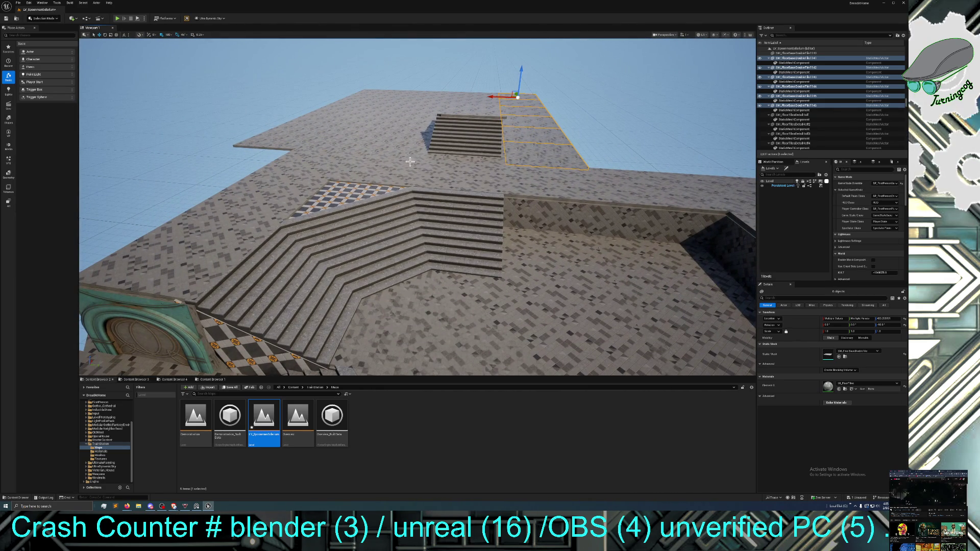
Select the lower staircase pieces, the checkered floor tile and the tile to its left
{"action": "left_click", "coordinate": [401, 239]}
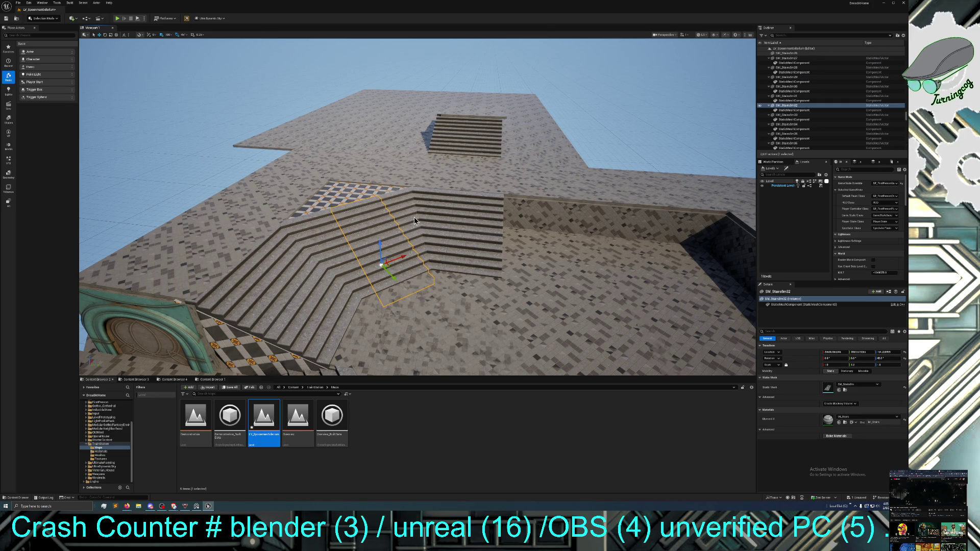
{"action": "left_click", "coordinate": [403, 240], "text": "ctrl"}
{"action": "left_click", "coordinate": [351, 257], "text": "ctrl"}
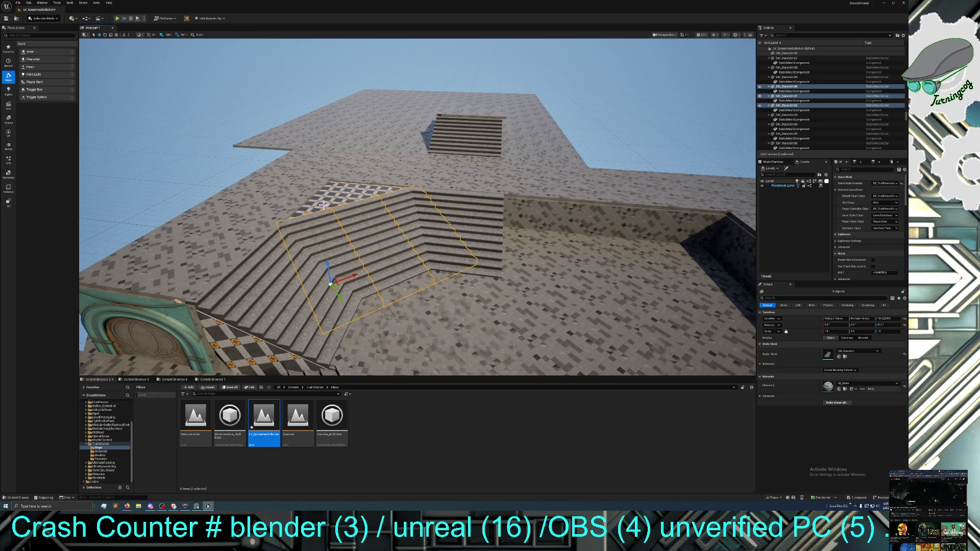
{"action": "left_click", "coordinate": [323, 205], "text": "ctrl"}
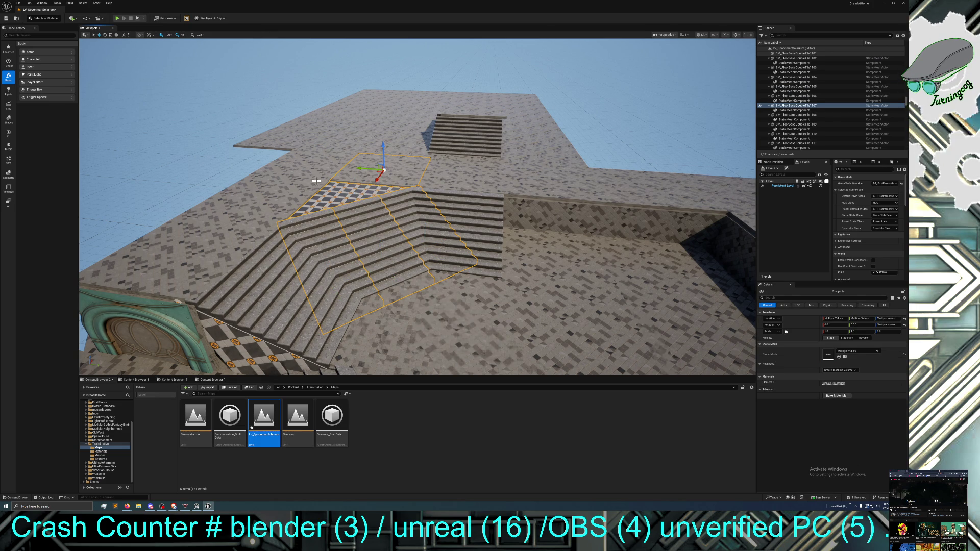
{"action": "left_click", "coordinate": [281, 212], "text": "ctrl"}
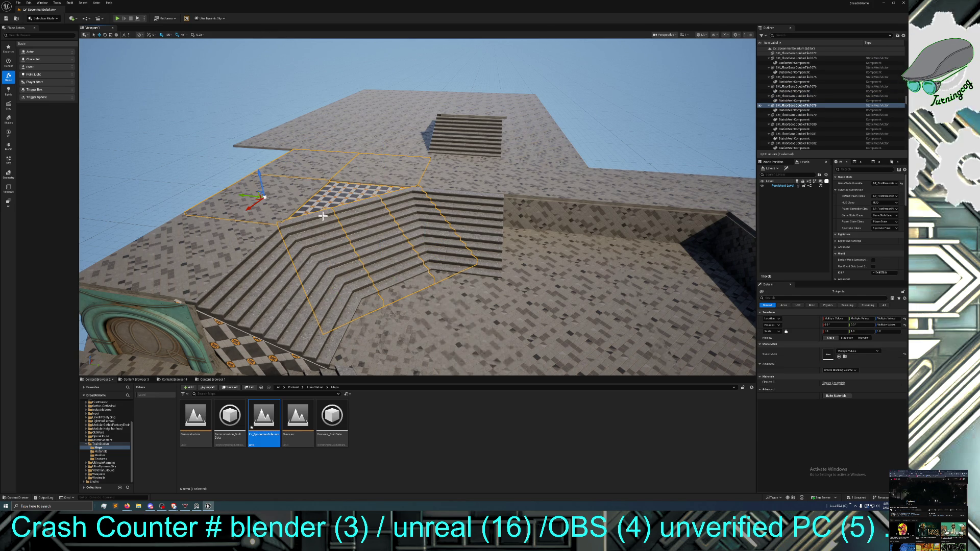
Add the eight upper floor tiles to the selection and duplicate everything in place
{"action": "left_click", "coordinate": [407, 147], "text": "ctrl"}
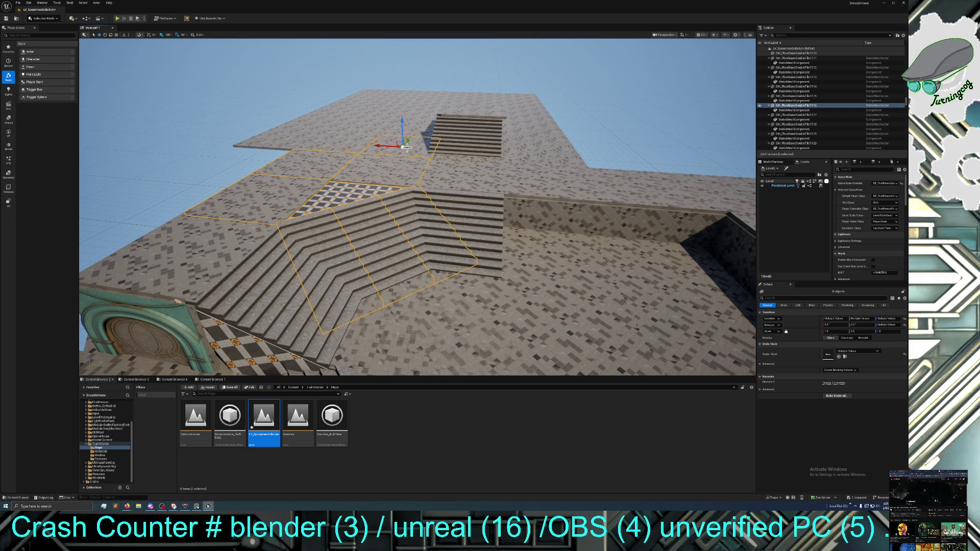
{"action": "left_click", "coordinate": [357, 136], "text": "ctrl"}
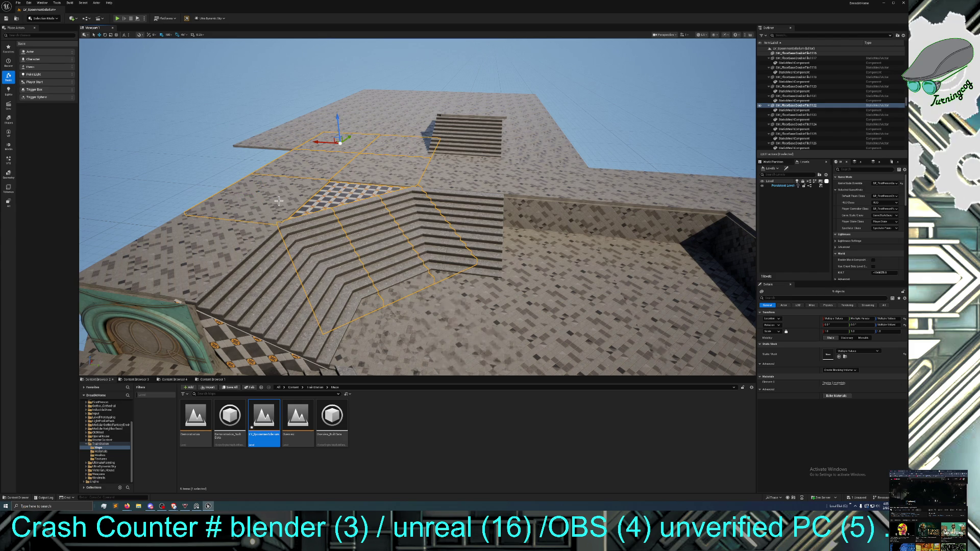
{"action": "left_click", "coordinate": [404, 128], "text": "ctrl"}
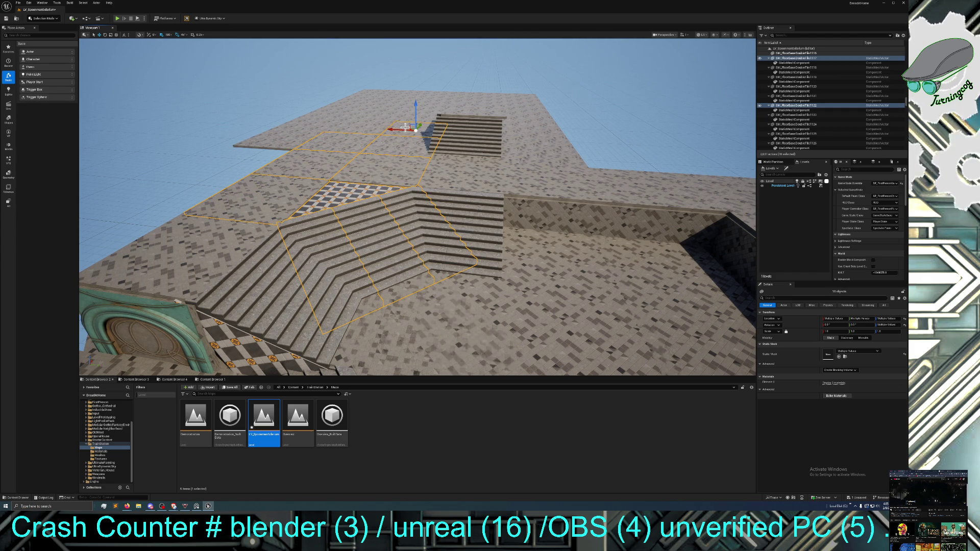
{"action": "left_click", "coordinate": [364, 122], "text": "ctrl"}
{"action": "left_click", "coordinate": [417, 116], "text": "ctrl"}
{"action": "left_click", "coordinate": [387, 112], "text": "ctrl"}
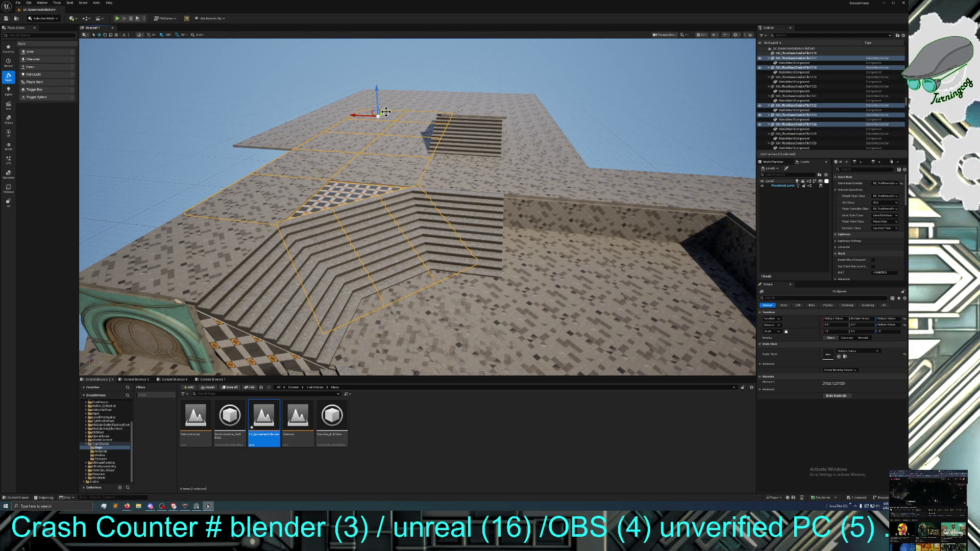
{"action": "left_click", "coordinate": [430, 110], "text": "ctrl"}
{"action": "left_click", "coordinate": [381, 104], "text": "ctrl"}
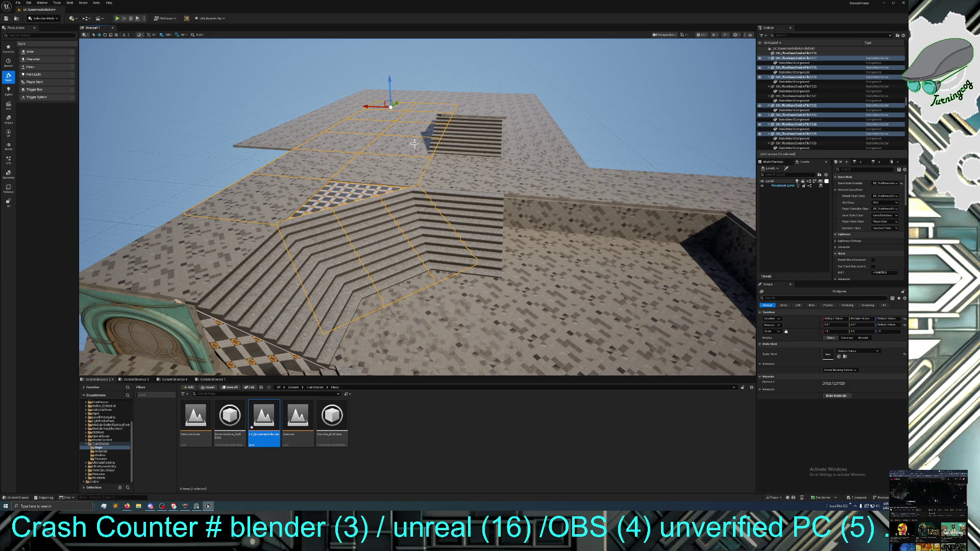
{"action": "key", "text": "ctrl+d"}
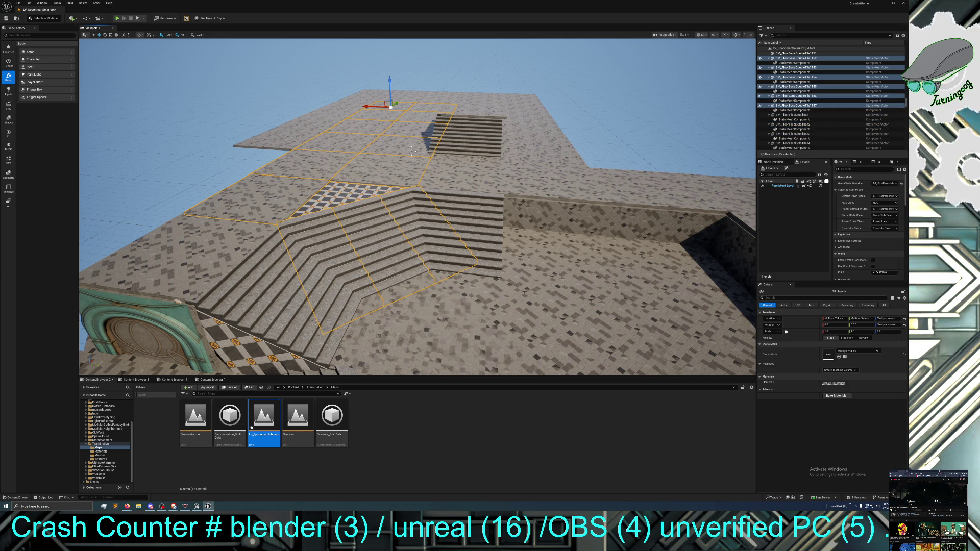
Raise the duplicated stairs and tiles along Z above the originals, then select only the raised stairs
{"action": "mouse_move", "coordinate": [385, 81]}
{"action": "left_mouse_down"}
{"action": "mouse_move", "coordinate": [388, 47]}
{"action": "mouse_move", "coordinate": [404, 67]}
{"action": "mouse_move", "coordinate": [422, 60]}
{"action": "mouse_move", "coordinate": [410, 65]}
{"action": "mouse_move", "coordinate": [410, 33]}
{"action": "left_mouse_up"}
{"action": "left_click_drag", "start_coordinate": [392, 183], "coordinate": [423, 200]}
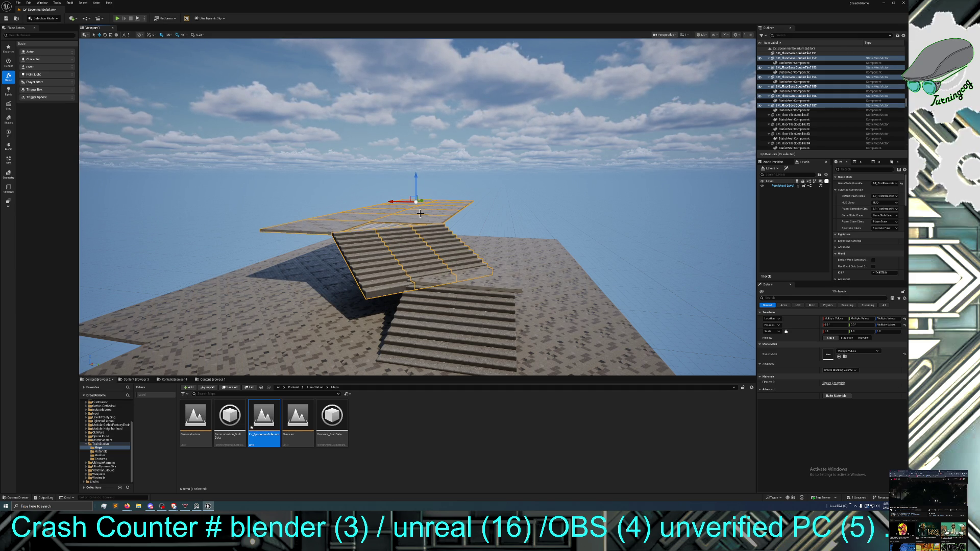
{"action": "left_click_drag", "start_coordinate": [420, 214], "coordinate": [420, 245]}
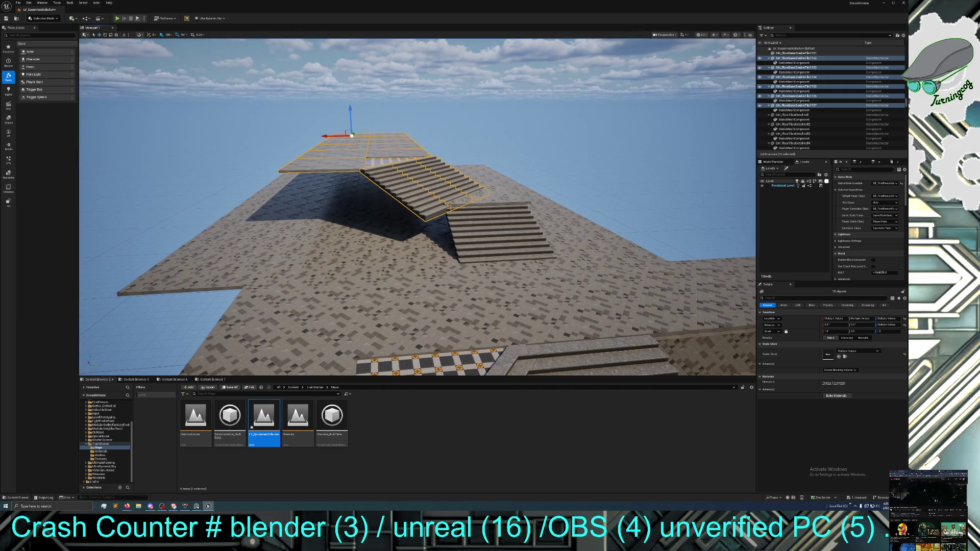
{"action": "left_click", "coordinate": [418, 201]}
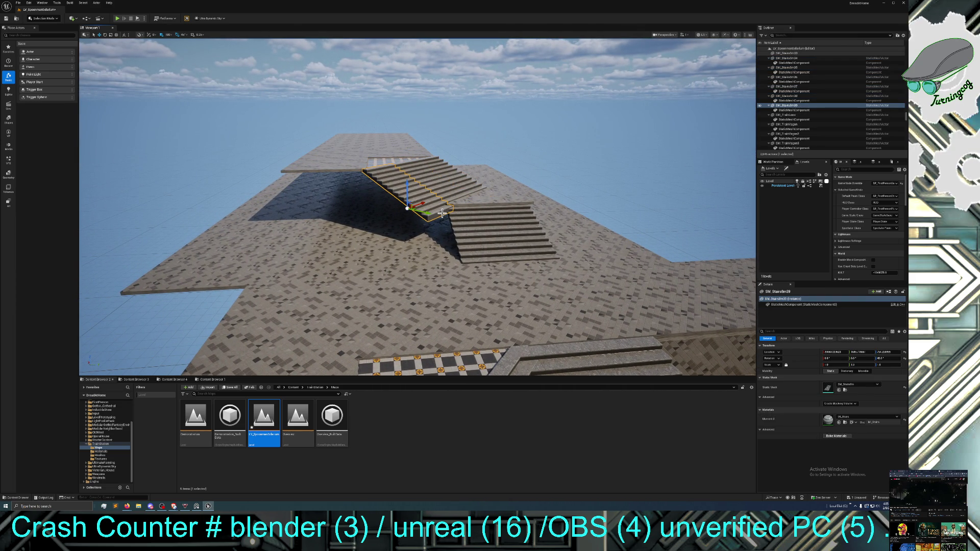
{"action": "left_click_drag", "start_coordinate": [418, 201], "coordinate": [357, 206]}
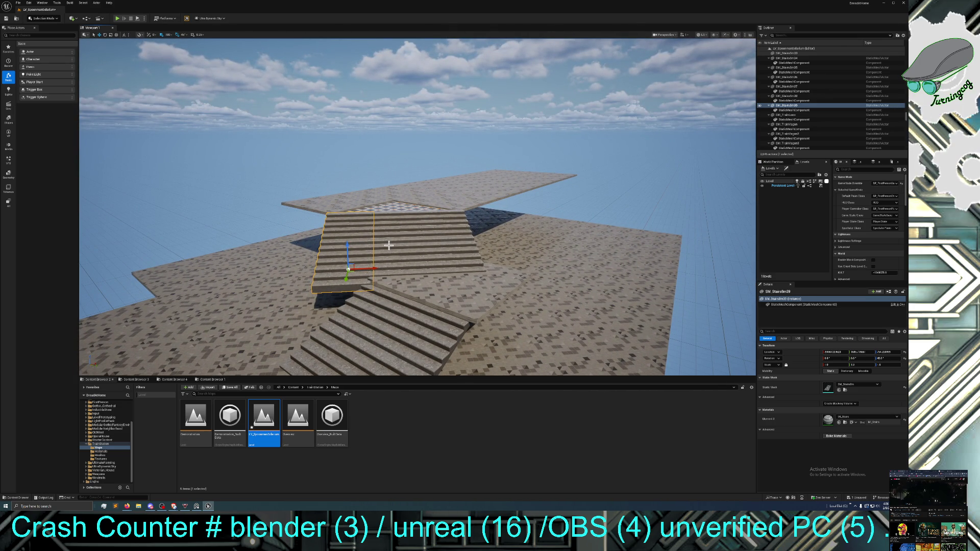
Duplicate the lower SM_Stairs8m flight and slide the copy sideways along the floor
{"action": "left_click_drag", "start_coordinate": [321, 313], "coordinate": [316, 307]}
{"action": "left_click", "coordinate": [316, 306]}
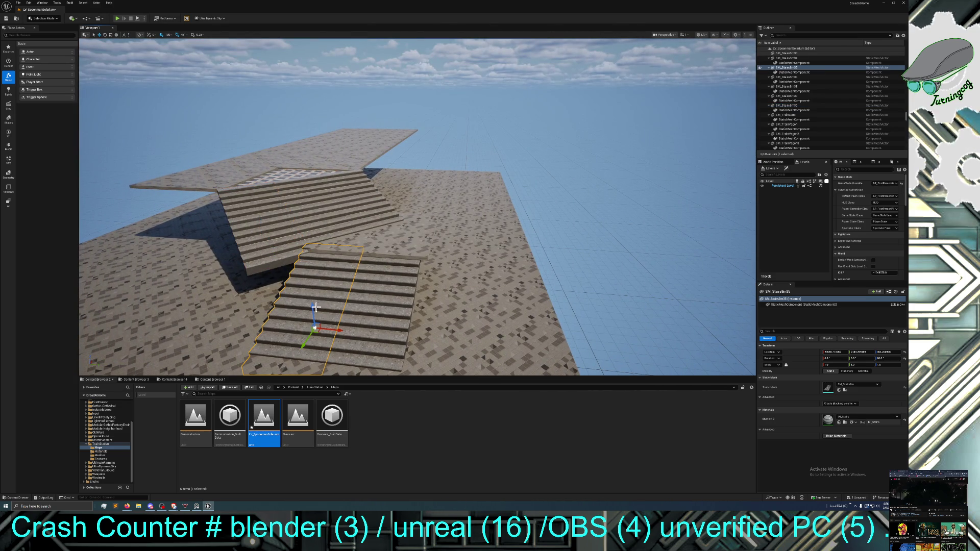
{"action": "key", "text": "ctrl+d"}
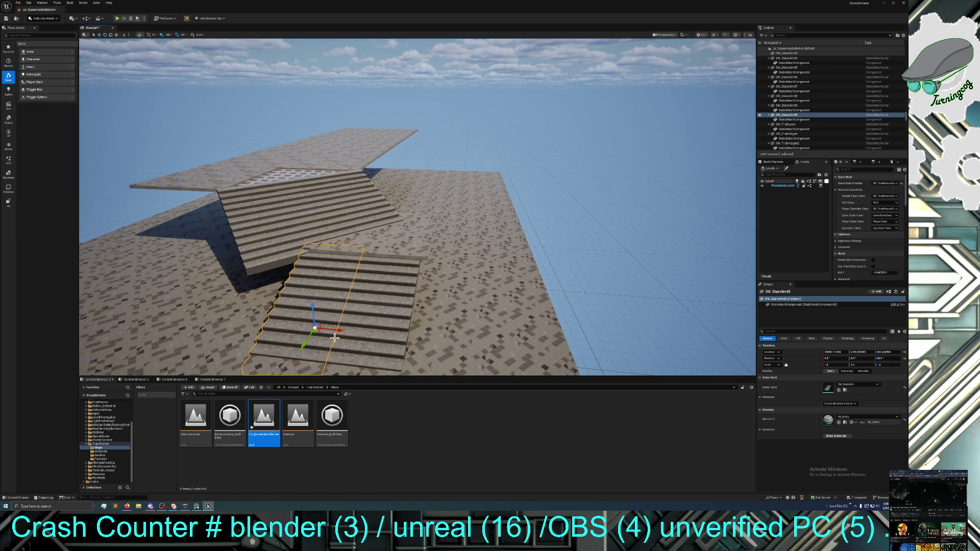
{"action": "mouse_move", "coordinate": [338, 330]}
{"action": "left_mouse_down"}
{"action": "mouse_move", "coordinate": [293, 324]}
{"action": "mouse_move", "coordinate": [344, 296]}
{"action": "left_mouse_up"}
{"action": "scroll", "coordinate": [343, 296], "scroll_direction": "down", "scroll_amount": 3}
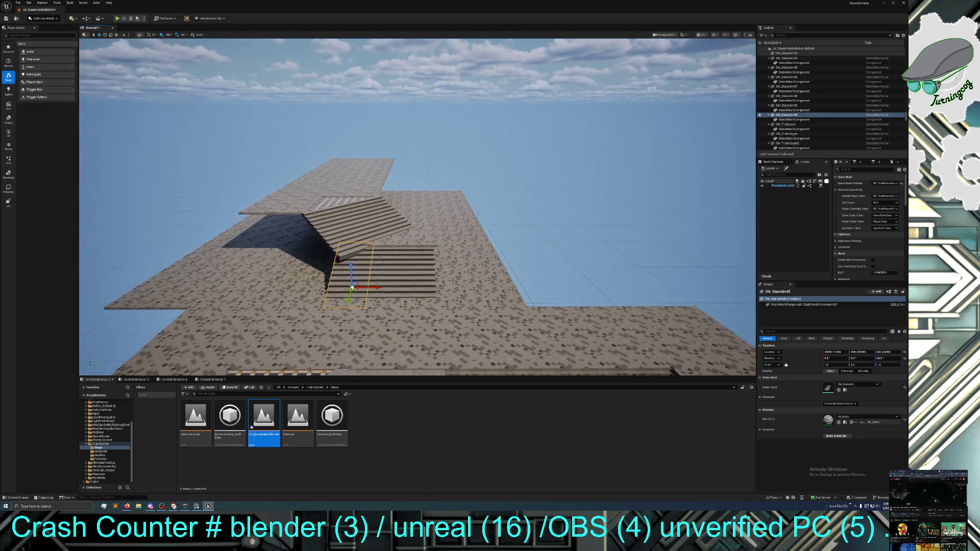
{"action": "key", "text": "w"}
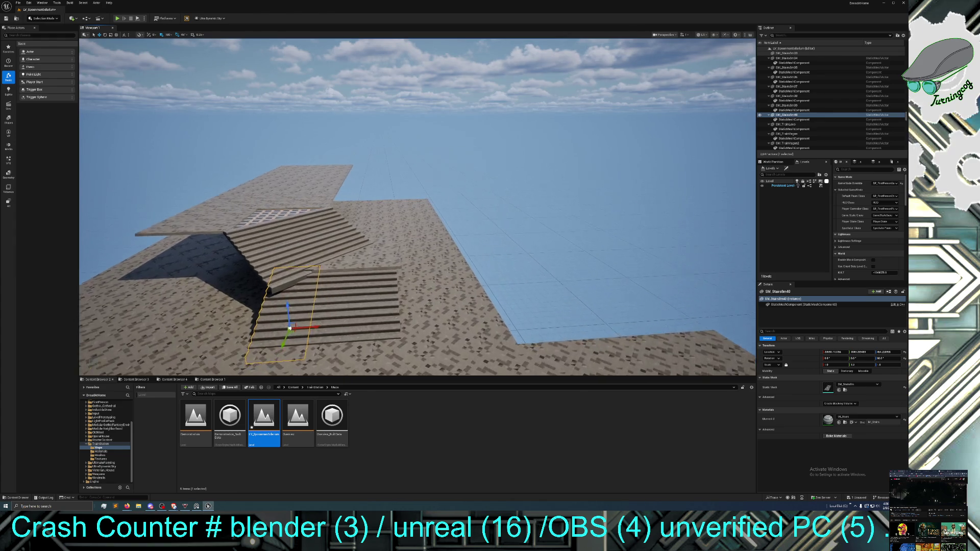
{"action": "key", "text": "a"}
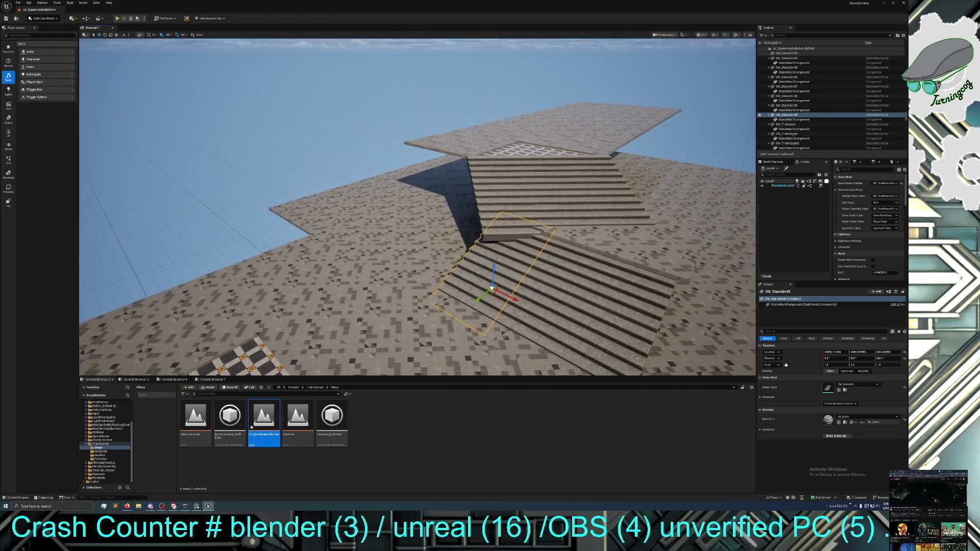
{"action": "left_click_drag", "start_coordinate": [297, 323], "coordinate": [298, 324]}
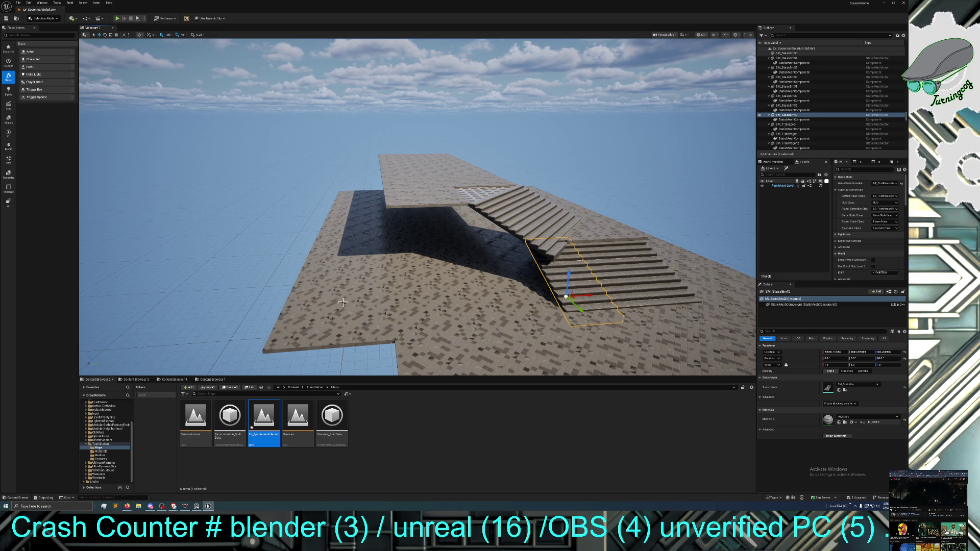
Duplicate the six left-strip floor tiles and lift the copies level with the upper platform
{"action": "left_click", "coordinate": [359, 295]}
{"action": "left_click", "coordinate": [353, 266], "text": "ctrl"}
{"action": "left_click", "coordinate": [360, 231], "text": "ctrl"}
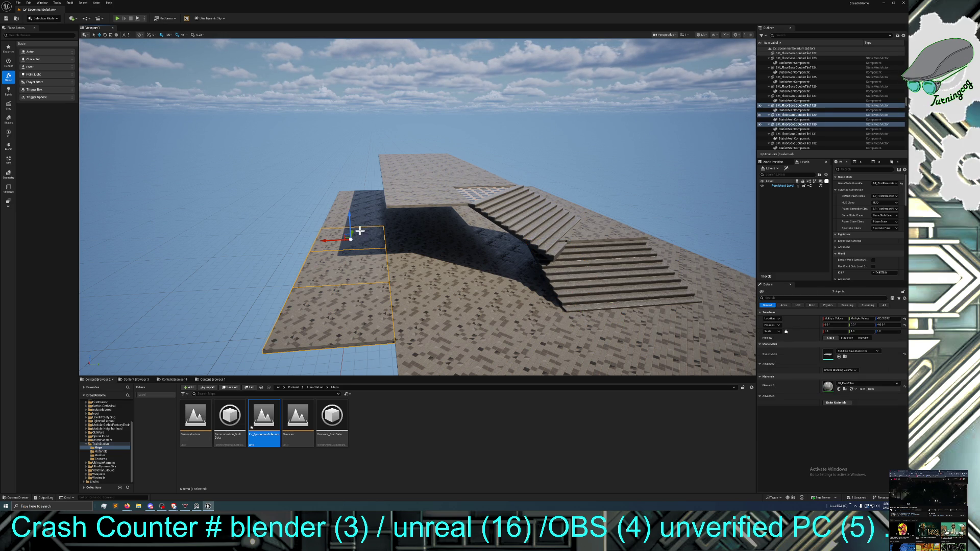
{"action": "left_click", "coordinate": [365, 219], "text": "ctrl"}
{"action": "left_click", "coordinate": [366, 206], "text": "ctrl"}
{"action": "left_click", "coordinate": [366, 195], "text": "ctrl"}
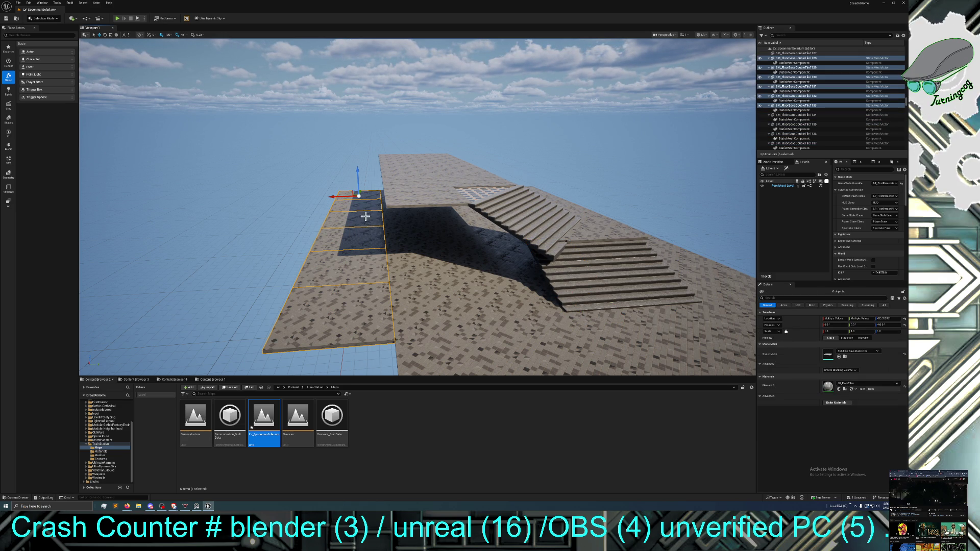
{"action": "key", "text": "ctrl+d"}
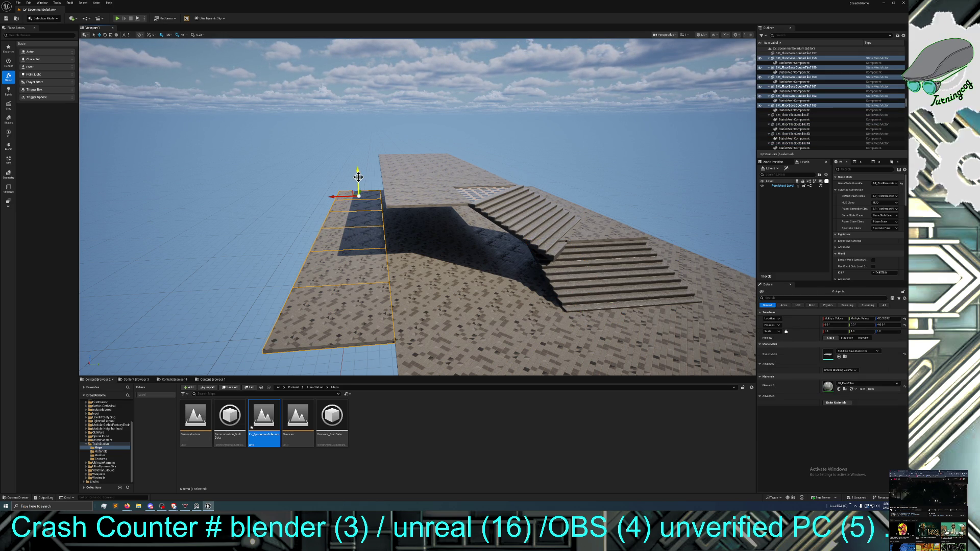
{"action": "left_click_drag", "start_coordinate": [358, 178], "coordinate": [358, 137]}
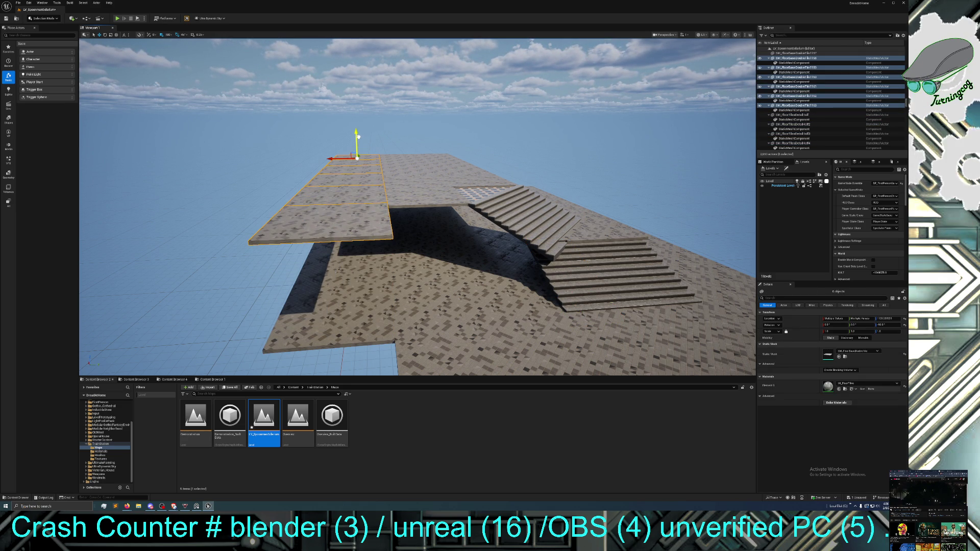
{"action": "scroll", "coordinate": [378, 225], "scroll_direction": "up", "scroll_amount": 10}
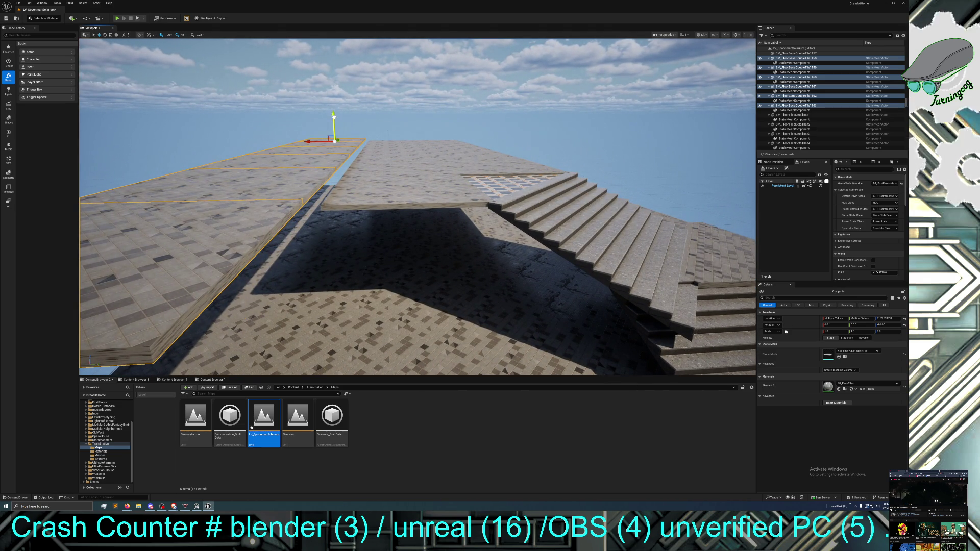
{"action": "left_click_drag", "start_coordinate": [333, 117], "coordinate": [335, 121]}
{"action": "scroll", "coordinate": [335, 120], "scroll_direction": "up", "scroll_amount": 10}
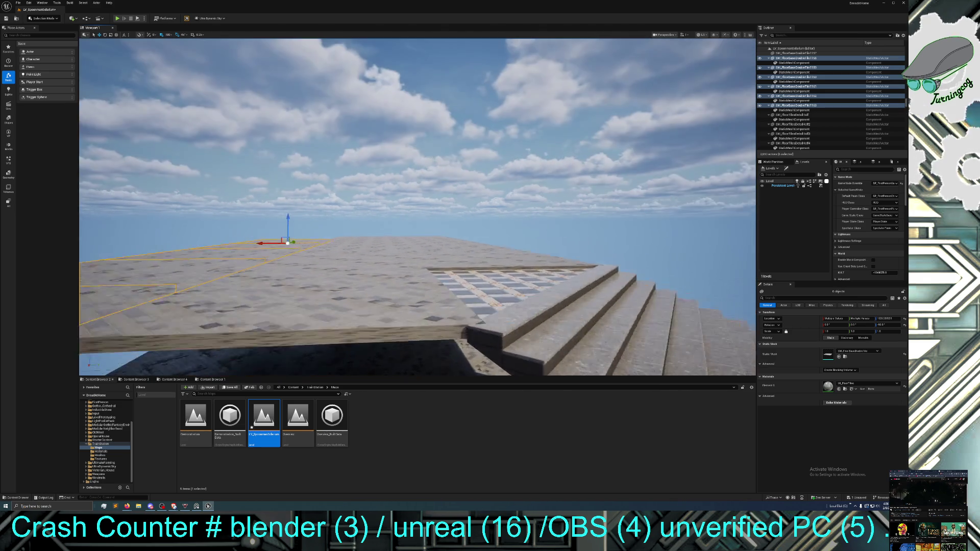
{"action": "key", "text": "f"}
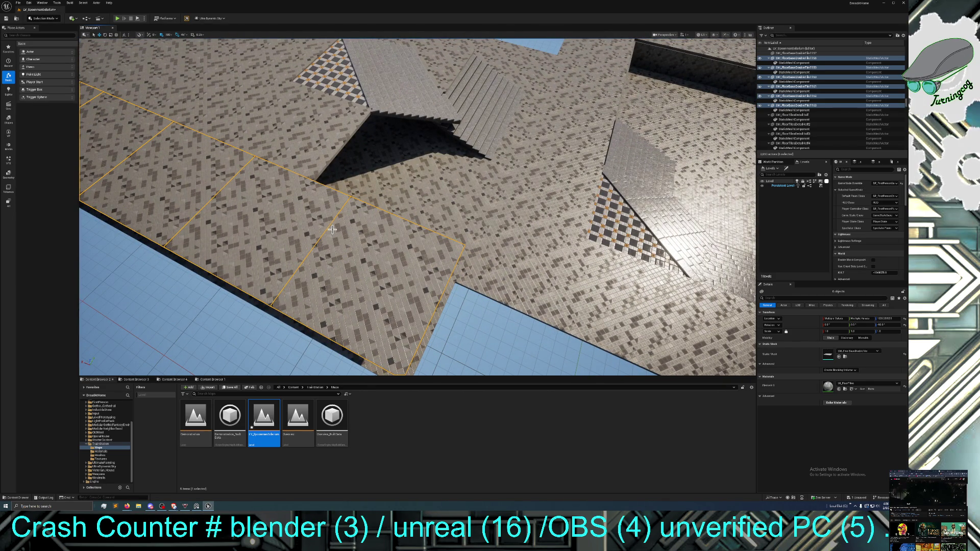
Delete one of the copied floor tiles
{"action": "left_click", "coordinate": [384, 264]}
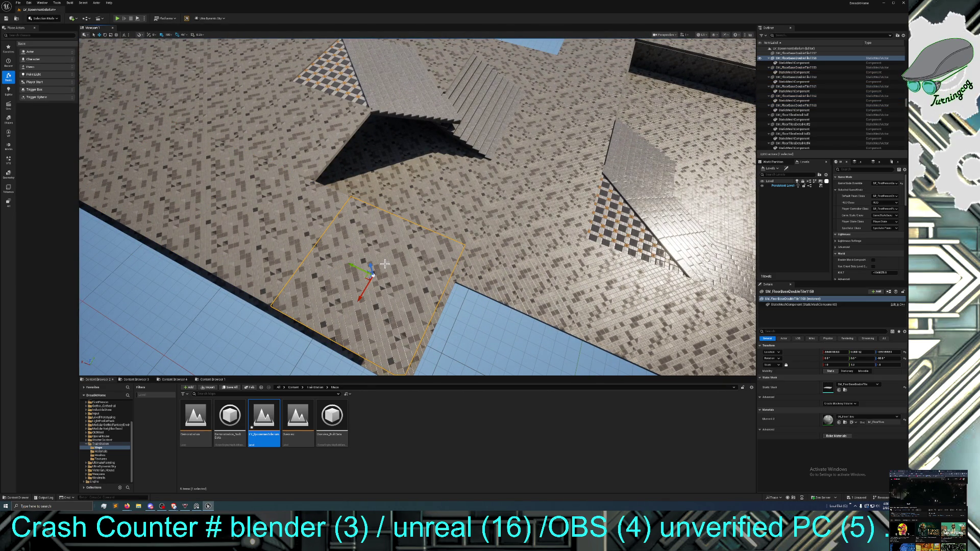
{"action": "key", "text": "Delete"}
{"action": "left_click_drag", "start_coordinate": [406, 286], "coordinate": [406, 286]}
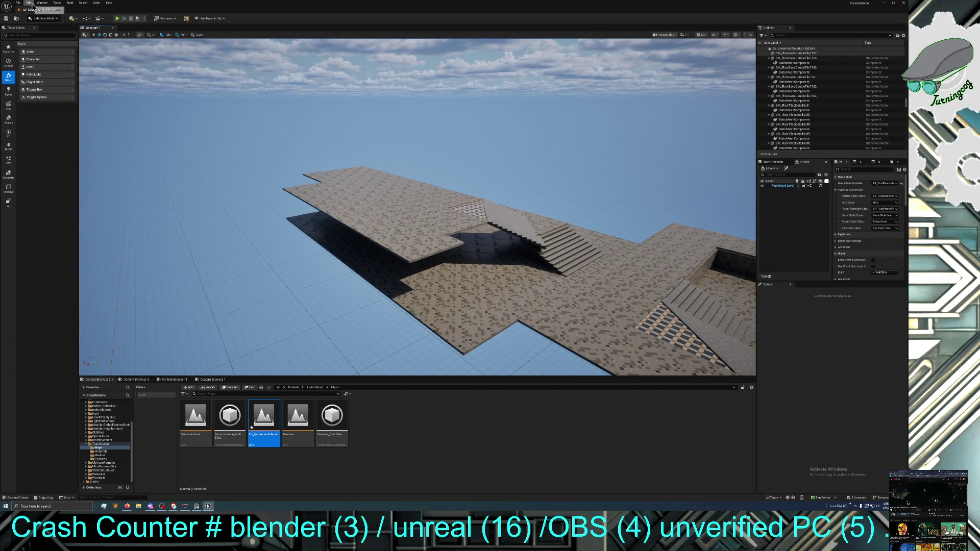
Undo the tile deletion, then fly over to the lower floor beside the building
{"action": "key", "text": "ctrl+z"}
{"action": "left_click_drag", "start_coordinate": [406, 286], "coordinate": [406, 286]}
{"action": "left_click_drag", "start_coordinate": [347, 187], "coordinate": [347, 187]}
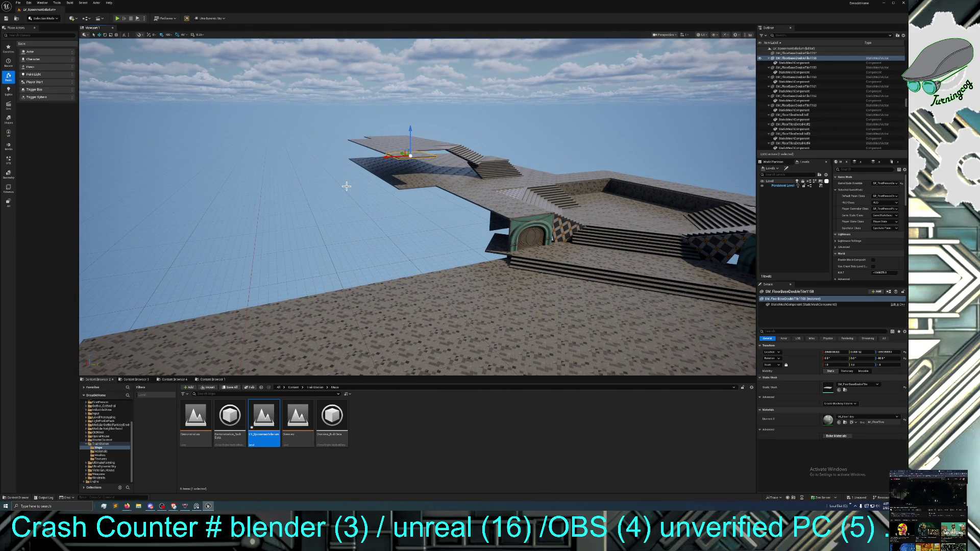
{"action": "left_click_drag", "start_coordinate": [362, 209], "coordinate": [363, 208]}
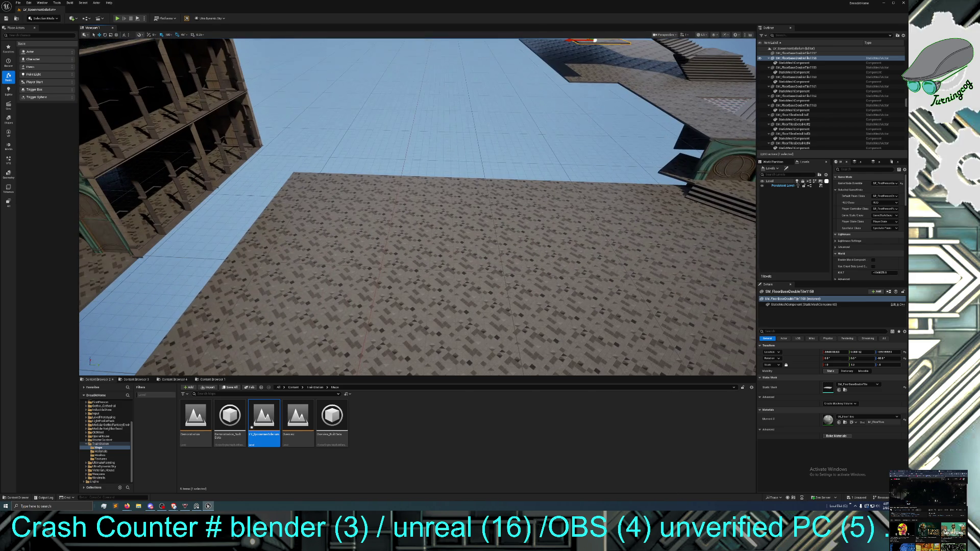
Select the first row of seven floor tiles on the lower floor
{"action": "left_click", "coordinate": [309, 204]}
{"action": "left_click", "coordinate": [379, 205], "text": "ctrl"}
{"action": "left_click", "coordinate": [442, 203], "text": "ctrl"}
{"action": "left_click", "coordinate": [510, 204], "text": "ctrl"}
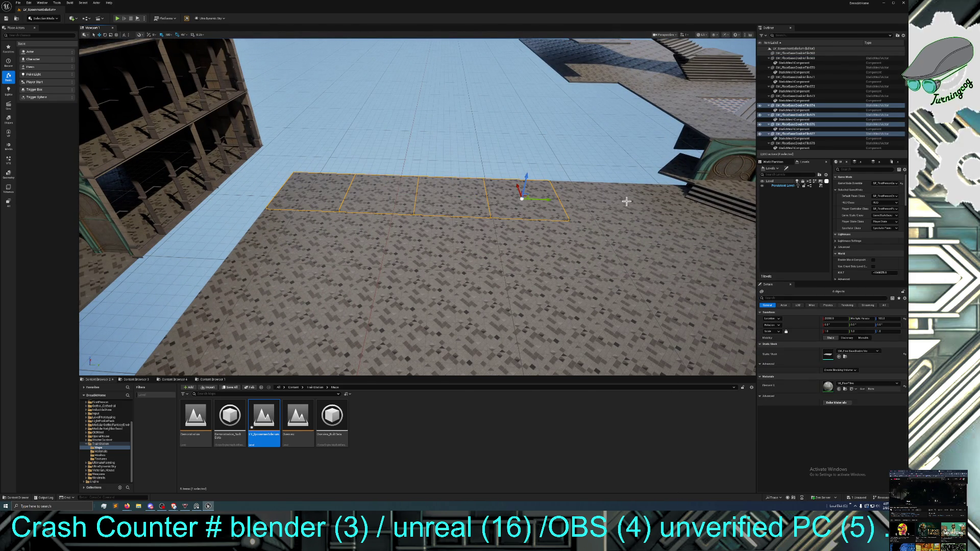
{"action": "left_click", "coordinate": [650, 202], "text": "ctrl"}
{"action": "left_click", "coordinate": [618, 207], "text": "ctrl"}
{"action": "left_click", "coordinate": [725, 219], "text": "ctrl"}
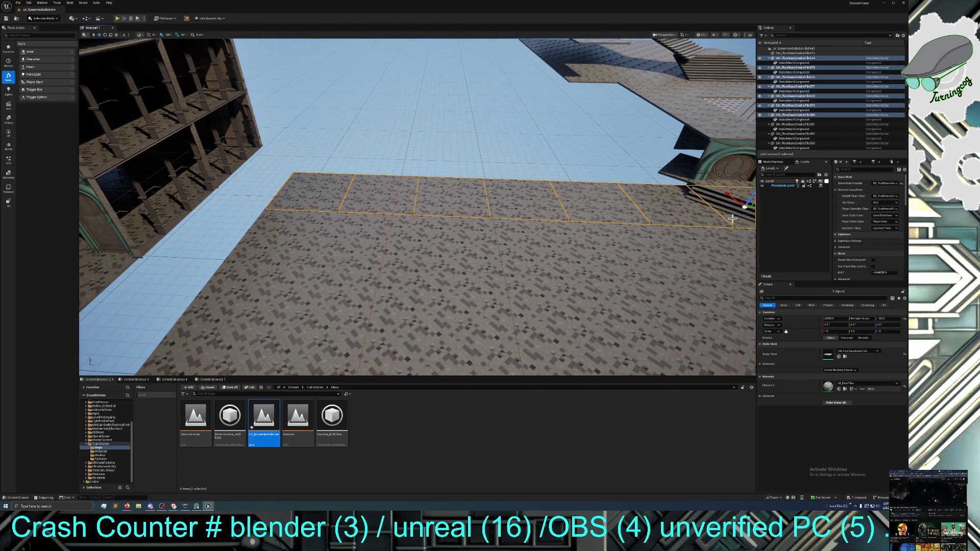
{"action": "left_click_drag", "start_coordinate": [725, 218], "coordinate": [725, 219]}
{"action": "left_click_drag", "start_coordinate": [579, 252], "coordinate": [580, 252]}
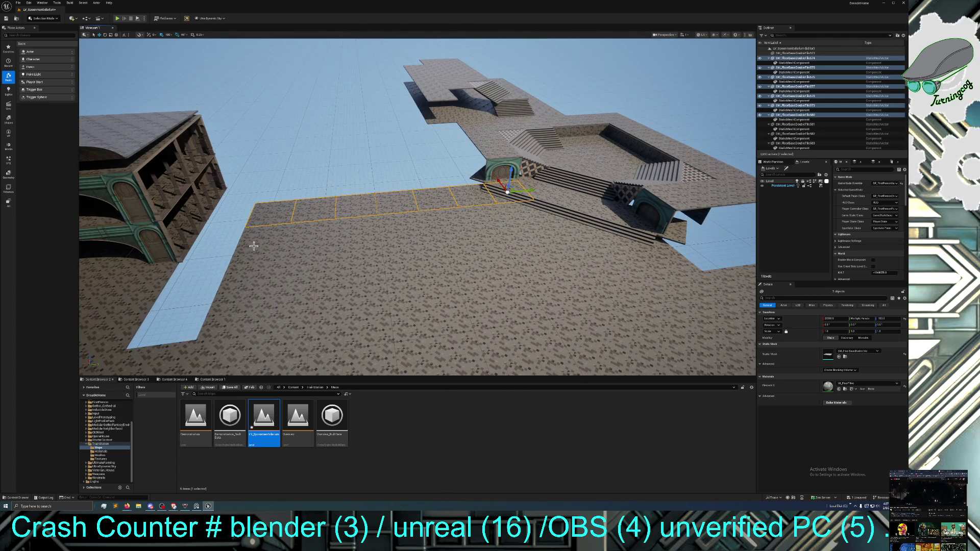
Add the middle and lower-left rows of floor tiles to the selection
{"action": "left_click", "coordinate": [271, 236], "text": "ctrl"}
{"action": "left_click", "coordinate": [312, 232], "text": "ctrl"}
{"action": "left_click", "coordinate": [357, 232], "text": "ctrl"}
{"action": "left_click", "coordinate": [404, 230], "text": "ctrl"}
{"action": "left_click", "coordinate": [475, 228], "text": "ctrl"}
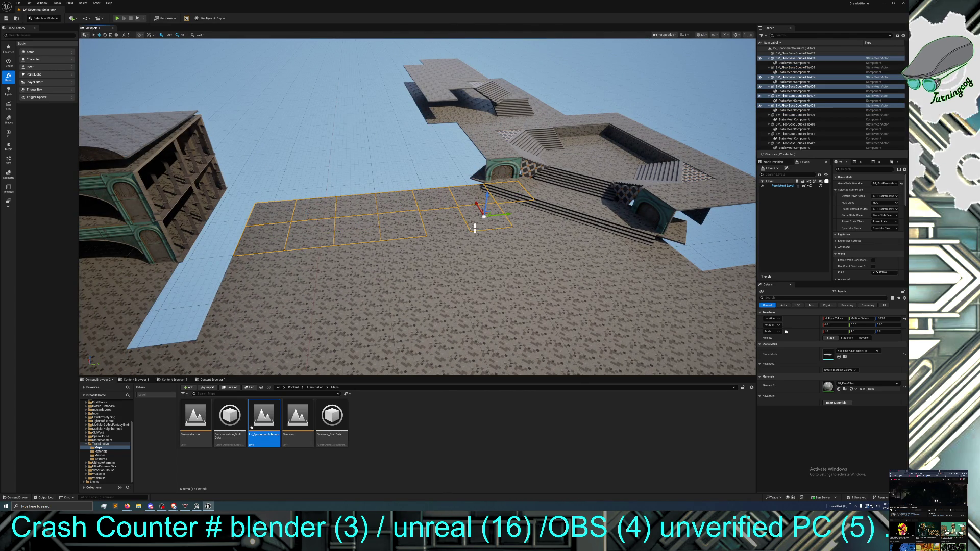
{"action": "left_click", "coordinate": [447, 225], "text": "ctrl"}
{"action": "left_click", "coordinate": [548, 220], "text": "ctrl"}
{"action": "left_click", "coordinate": [531, 251], "text": "ctrl"}
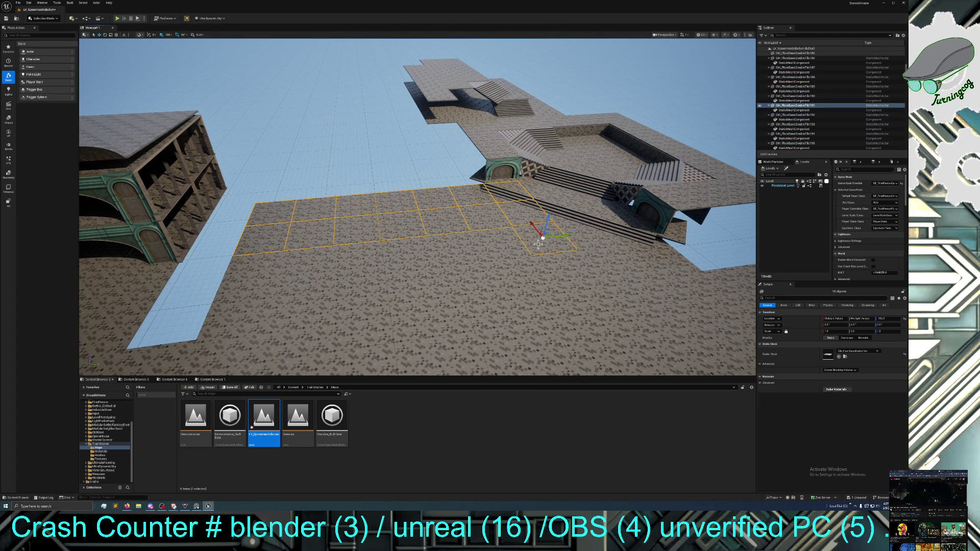
{"action": "left_click", "coordinate": [511, 255], "text": "ctrl"}
{"action": "left_click", "coordinate": [437, 259], "text": "ctrl"}
{"action": "left_click", "coordinate": [406, 253], "text": "ctrl"}
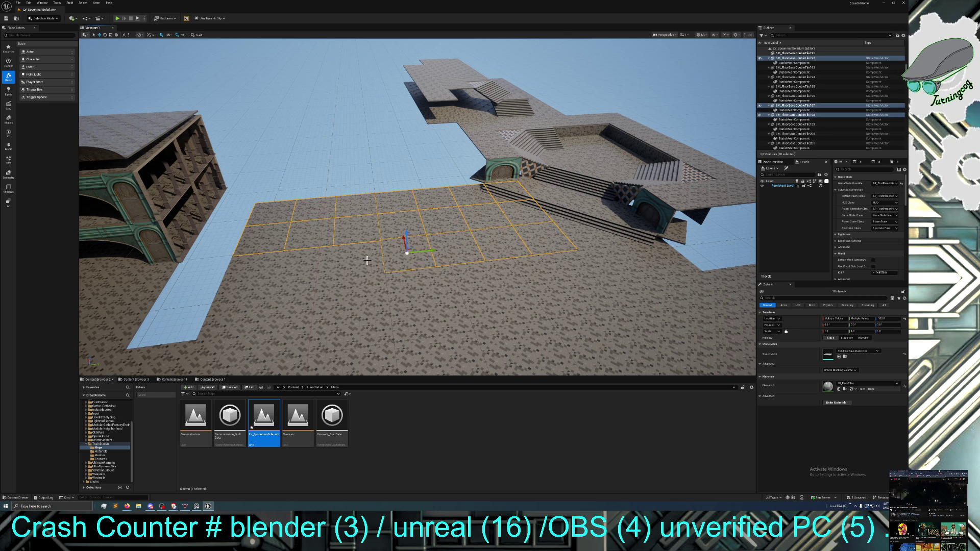
{"action": "left_click", "coordinate": [357, 256], "text": "ctrl"}
{"action": "left_click", "coordinate": [312, 261], "text": "ctrl"}
{"action": "left_click", "coordinate": [258, 276], "text": "ctrl"}
Add the bottom row and right-edge tiles, then move all 28 up beside the platform stairs
{"action": "left_click", "coordinate": [235, 307], "text": "ctrl"}
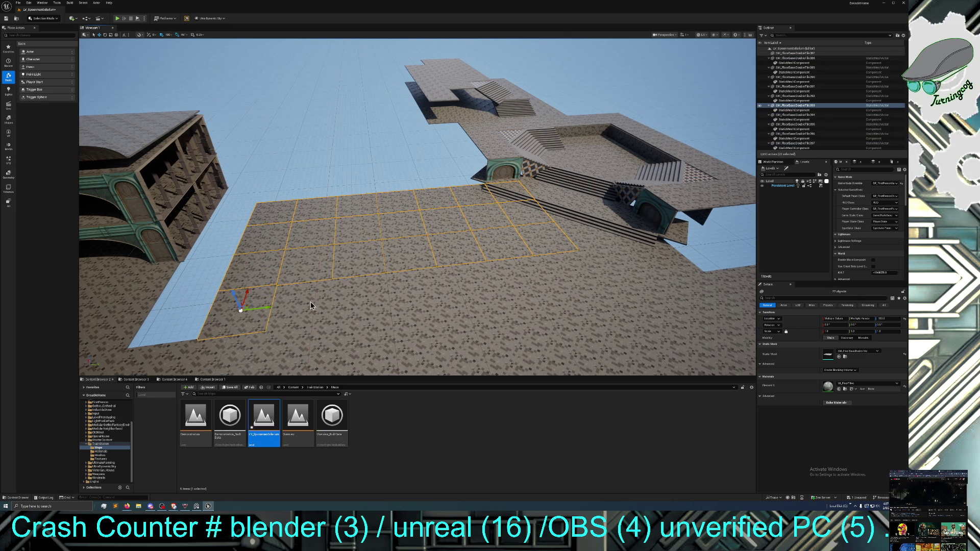
{"action": "left_click", "coordinate": [296, 302], "text": "ctrl"}
{"action": "left_click", "coordinate": [353, 296], "text": "ctrl"}
{"action": "left_click", "coordinate": [411, 291], "text": "ctrl"}
{"action": "left_click", "coordinate": [472, 289], "text": "ctrl"}
{"action": "left_click", "coordinate": [541, 278], "text": "ctrl"}
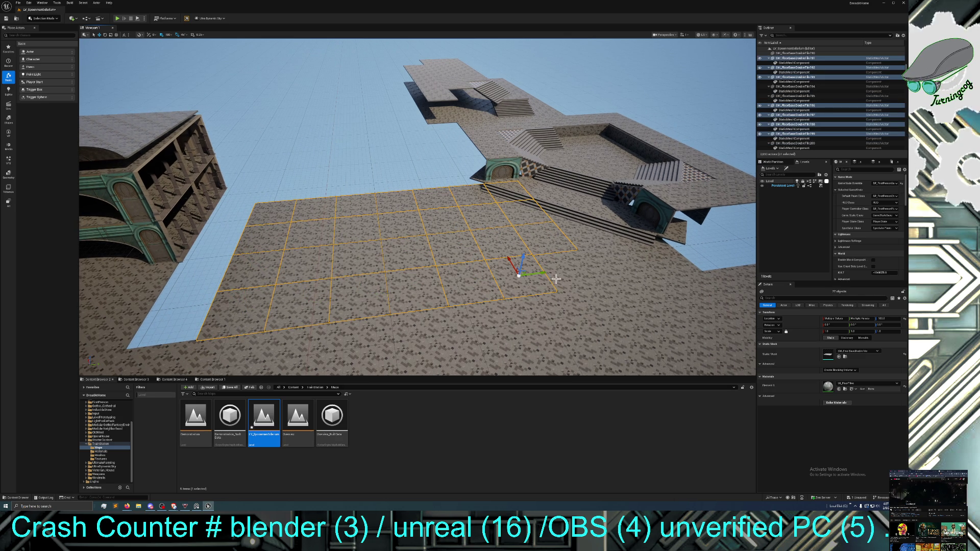
{"action": "left_click", "coordinate": [561, 284], "text": "ctrl"}
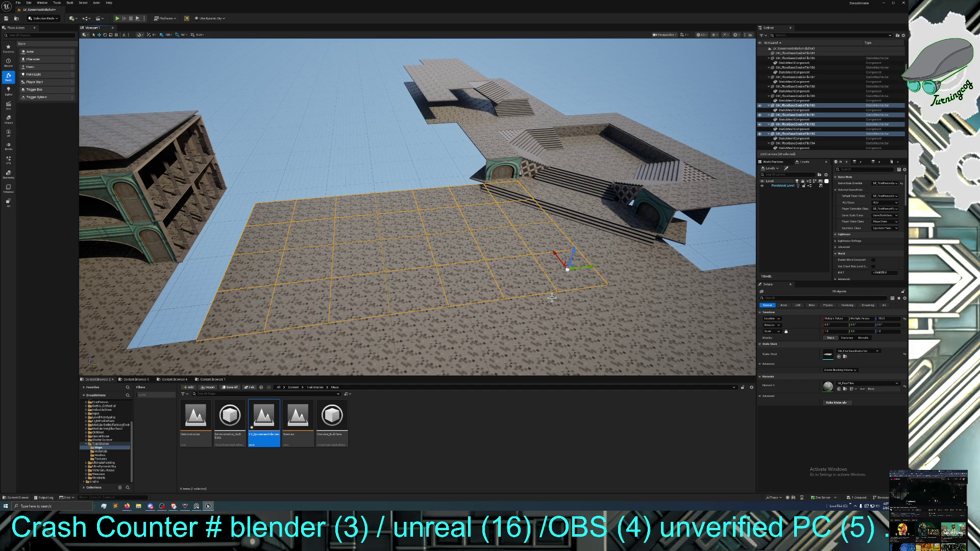
{"action": "mouse_move", "coordinate": [554, 252]}
{"action": "left_mouse_down"}
{"action": "mouse_move", "coordinate": [487, 165]}
{"action": "mouse_move", "coordinate": [505, 167]}
{"action": "left_mouse_up"}
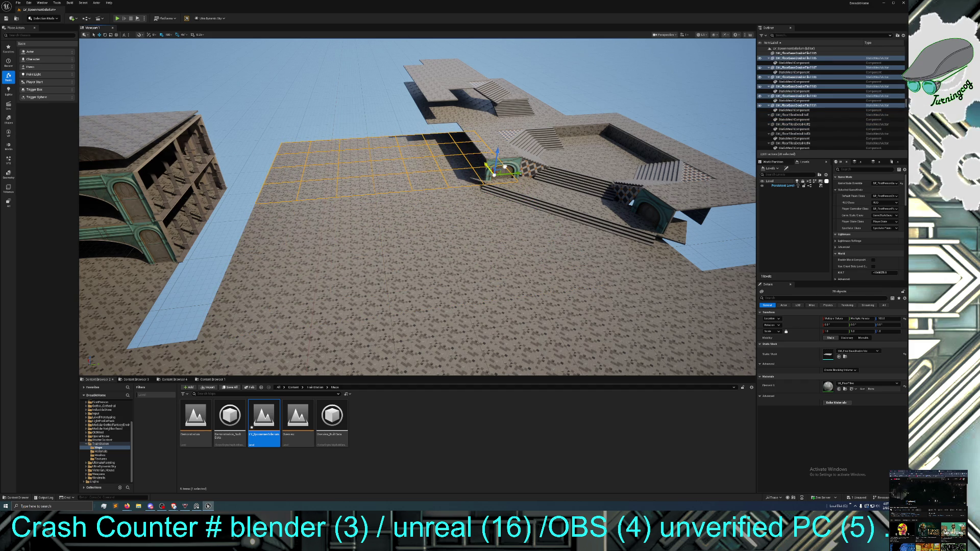
Shift the 28-tile grid left along X so it sits beside the raised platform
{"action": "mouse_move", "coordinate": [498, 220]}
{"action": "left_mouse_down"}
{"action": "mouse_move", "coordinate": [497, 191]}
{"action": "mouse_move", "coordinate": [474, 198]}
{"action": "mouse_move", "coordinate": [497, 220]}
{"action": "left_mouse_up"}
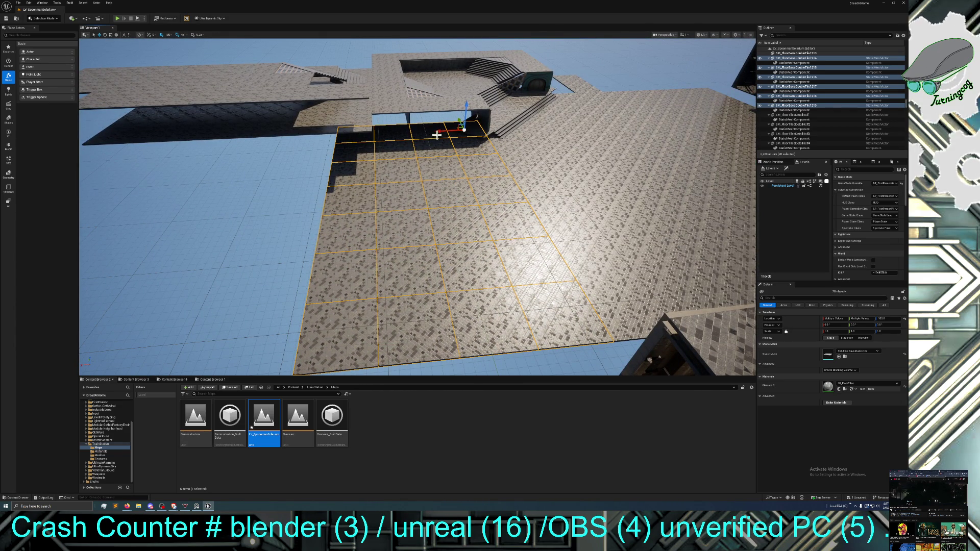
{"action": "mouse_move", "coordinate": [435, 132]}
{"action": "left_mouse_down"}
{"action": "mouse_move", "coordinate": [271, 139]}
{"action": "mouse_move", "coordinate": [327, 198]}
{"action": "left_mouse_up"}
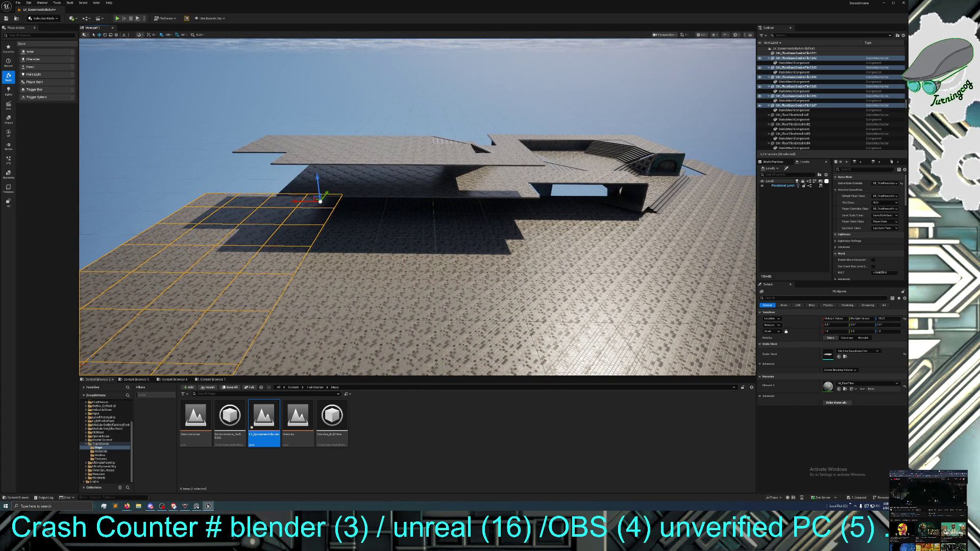
{"action": "mouse_move", "coordinate": [328, 199]}
{"action": "left_mouse_down"}
{"action": "mouse_move", "coordinate": [368, 215]}
{"action": "mouse_move", "coordinate": [398, 210]}
{"action": "mouse_move", "coordinate": [307, 213]}
{"action": "mouse_move", "coordinate": [342, 190]}
{"action": "mouse_move", "coordinate": [337, 85]}
{"action": "mouse_move", "coordinate": [321, 76]}
{"action": "left_mouse_up"}
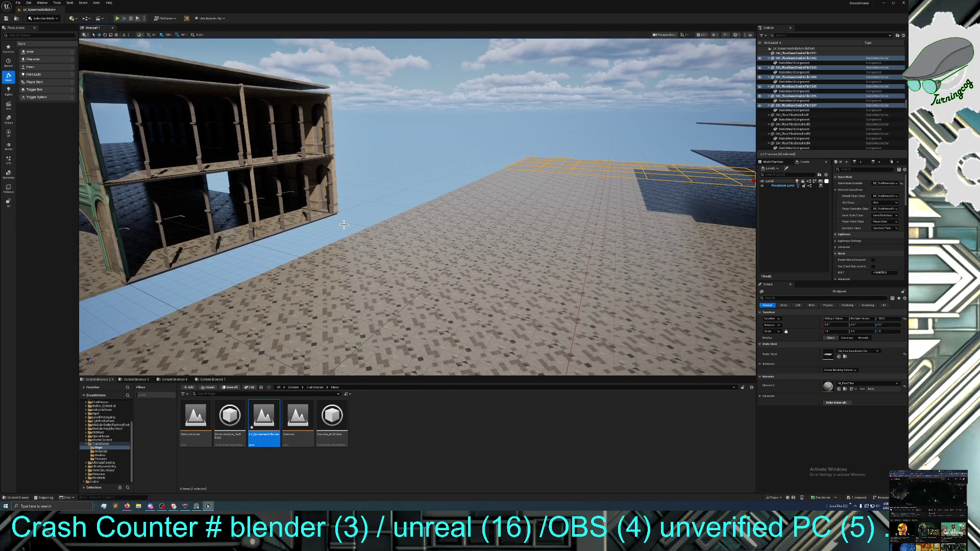
Clear the selection and undo the three earlier tile grid moves
{"action": "key", "text": "Escape"}
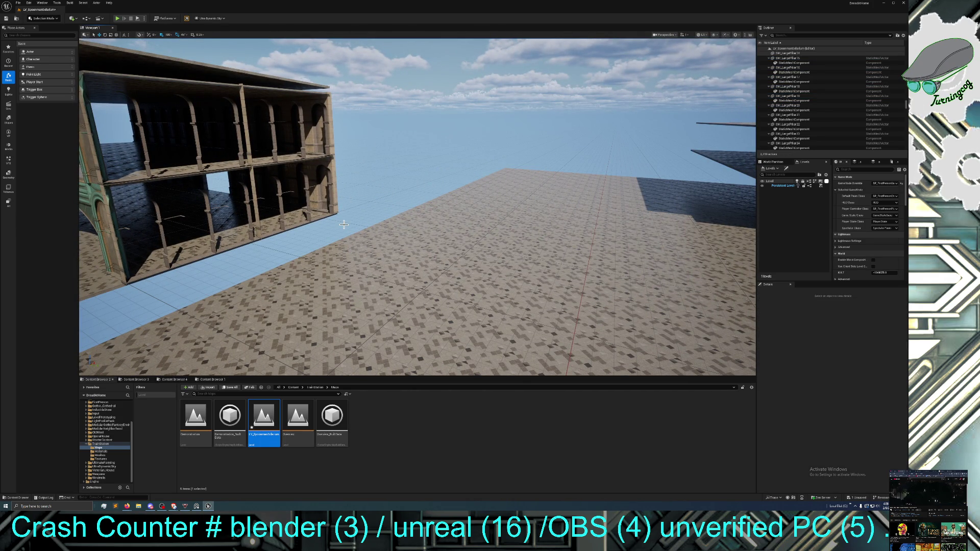
{"action": "key", "text": "ctrl+z"}
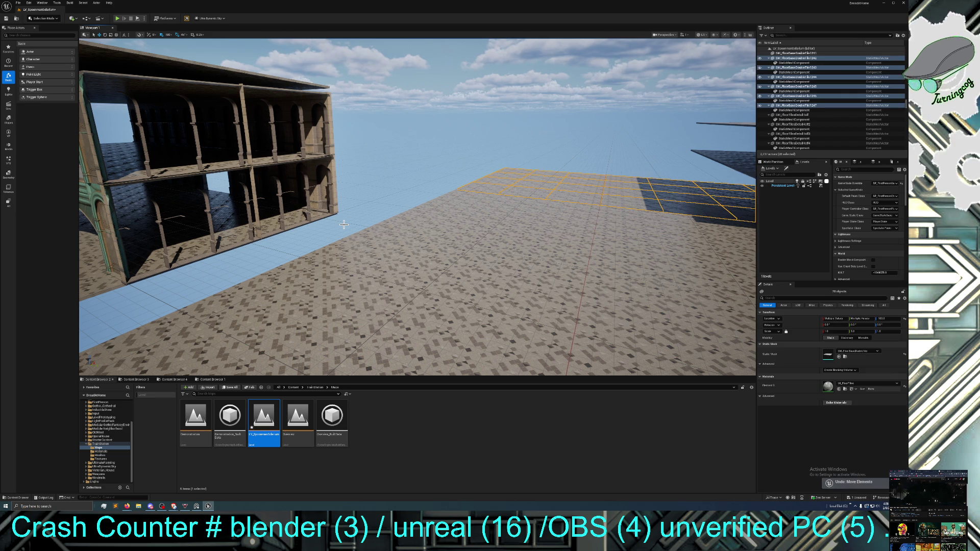
{"action": "key", "text": "ctrl+z"}
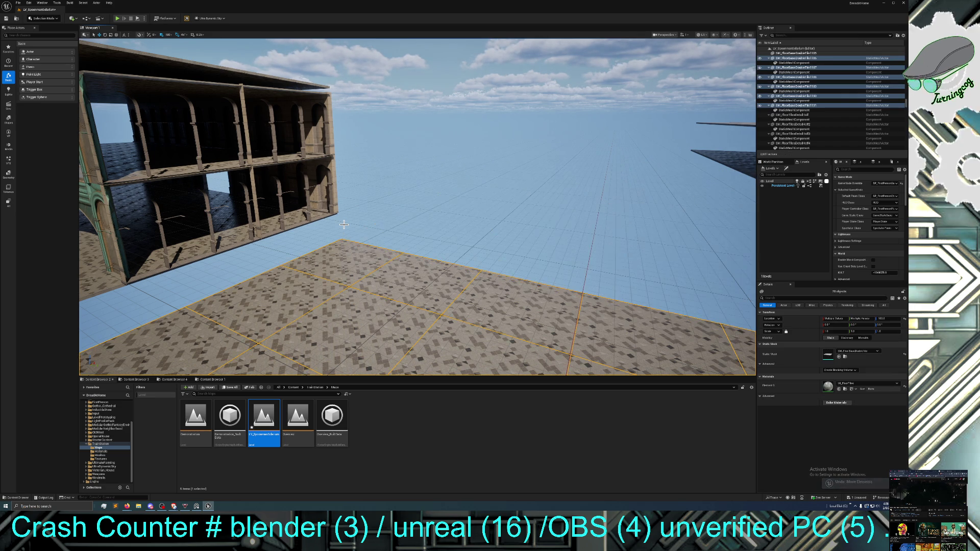
{"action": "key", "text": "ctrl+z"}
Move the 28-tile floor grid up beside the stairs and slide it left along X
{"action": "left_click_drag", "start_coordinate": [362, 227], "coordinate": [327, 217]}
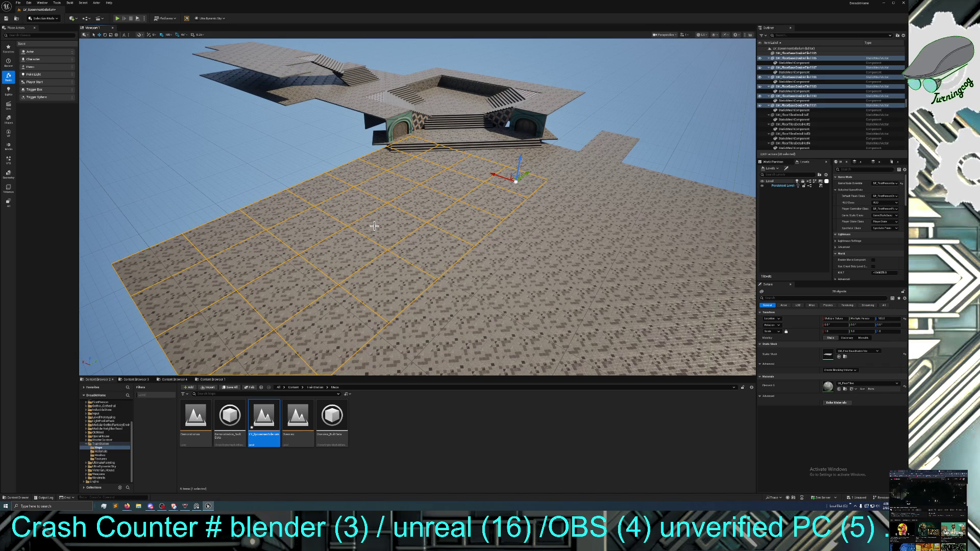
{"action": "mouse_move", "coordinate": [493, 174]}
{"action": "left_mouse_down"}
{"action": "mouse_move", "coordinate": [346, 139]}
{"action": "mouse_move", "coordinate": [373, 127]}
{"action": "mouse_move", "coordinate": [283, 125]}
{"action": "left_mouse_up"}
{"action": "mouse_move", "coordinate": [290, 193]}
{"action": "left_mouse_down"}
{"action": "mouse_move", "coordinate": [253, 189]}
{"action": "mouse_move", "coordinate": [297, 217]}
{"action": "mouse_move", "coordinate": [299, 239]}
{"action": "mouse_move", "coordinate": [298, 212]}
{"action": "left_mouse_up"}
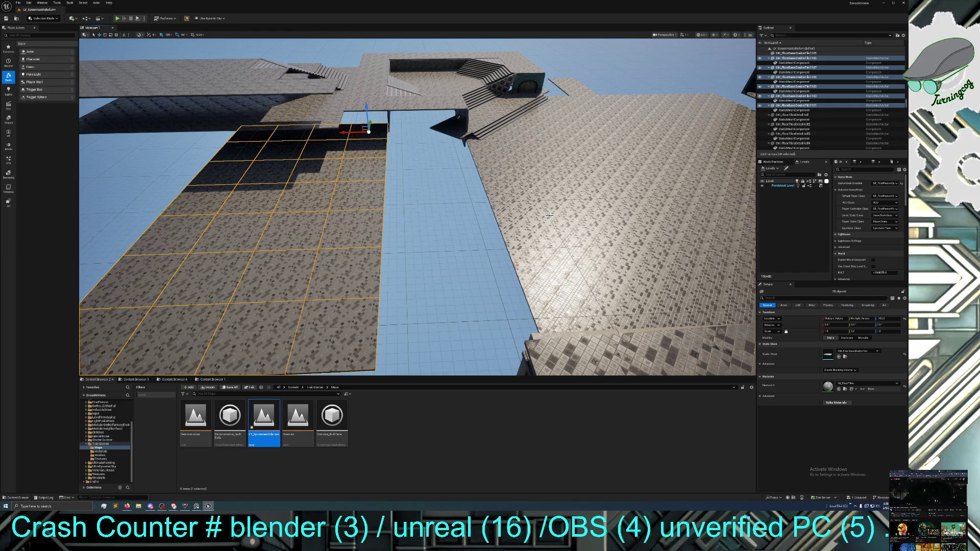
{"action": "mouse_move", "coordinate": [350, 134]}
{"action": "left_mouse_down"}
{"action": "mouse_move", "coordinate": [102, 135]}
{"action": "mouse_move", "coordinate": [207, 134]}
{"action": "mouse_move", "coordinate": [197, 142]}
{"action": "left_mouse_up"}
{"action": "mouse_move", "coordinate": [248, 185]}
{"action": "left_mouse_down"}
{"action": "mouse_move", "coordinate": [248, 209]}
{"action": "mouse_move", "coordinate": [327, 196]}
{"action": "mouse_move", "coordinate": [327, 227]}
{"action": "mouse_move", "coordinate": [247, 187]}
{"action": "left_mouse_up"}
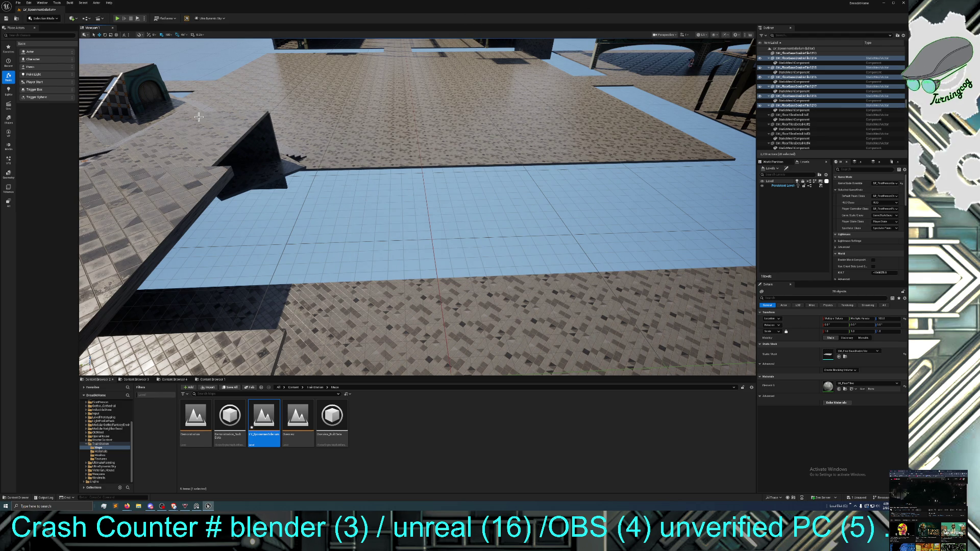
Save the level, then briefly bring up the Twitch browser and minimize it again
{"action": "left_click", "coordinate": [6, 18]}
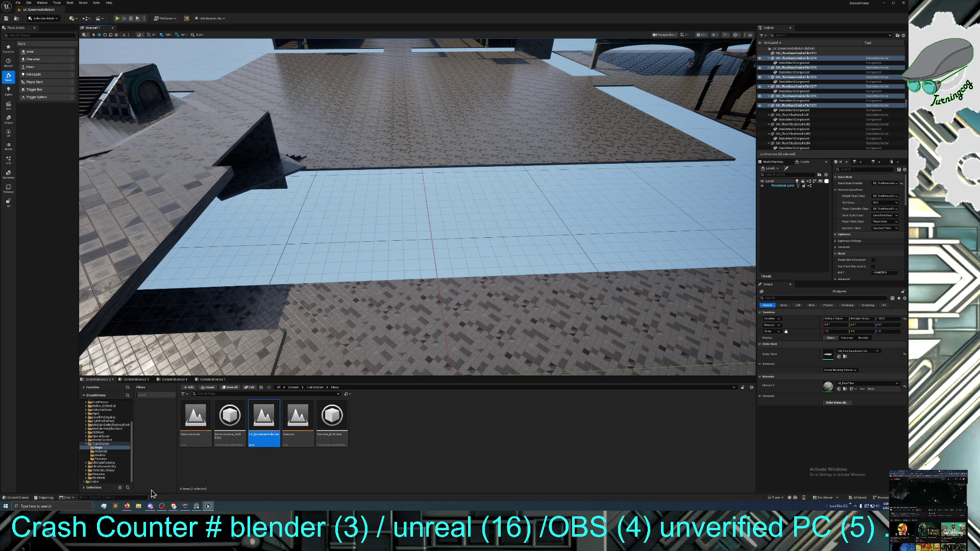
{"action": "mouse_move", "coordinate": [128, 507]}
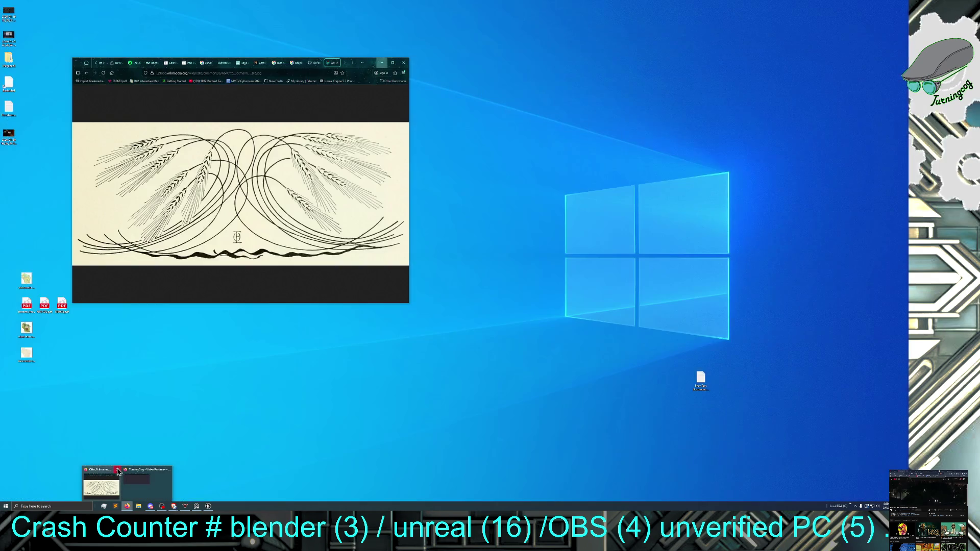
{"action": "left_click", "coordinate": [118, 471]}
{"action": "left_click", "coordinate": [136, 475]}
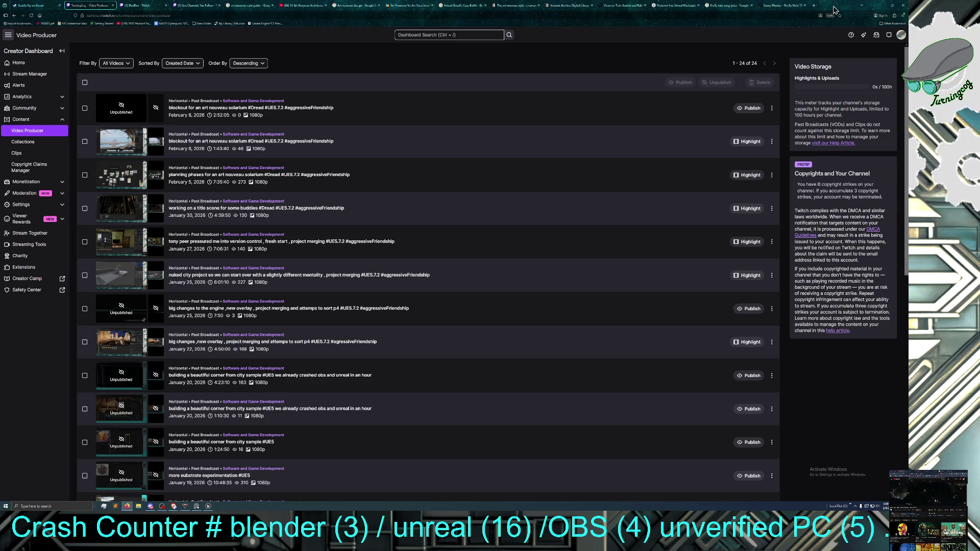
{"action": "left_click", "coordinate": [882, 5]}
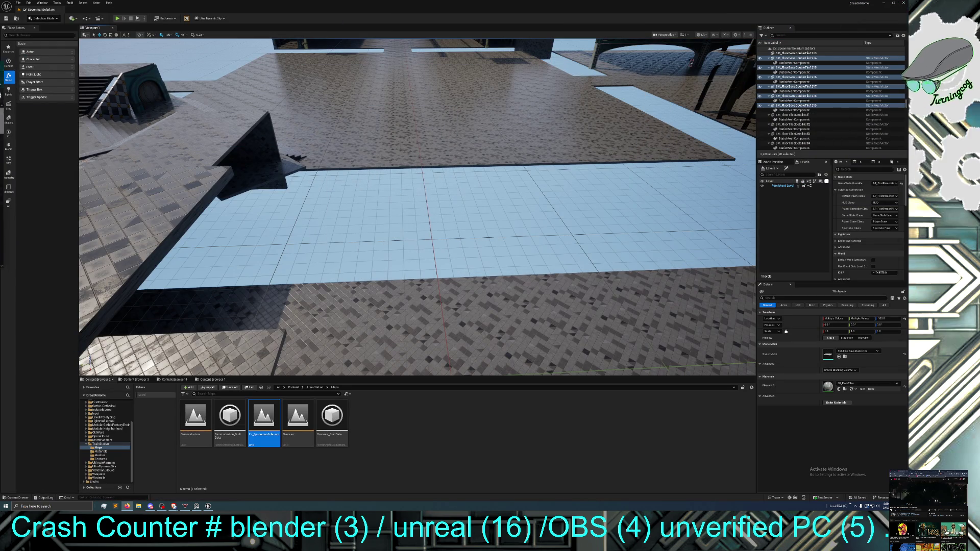
Bring the Twitch browser showing followed live channels back in front of the editor
{"action": "scroll", "coordinate": [8, 153], "scroll_direction": "down", "scroll_amount": 5}
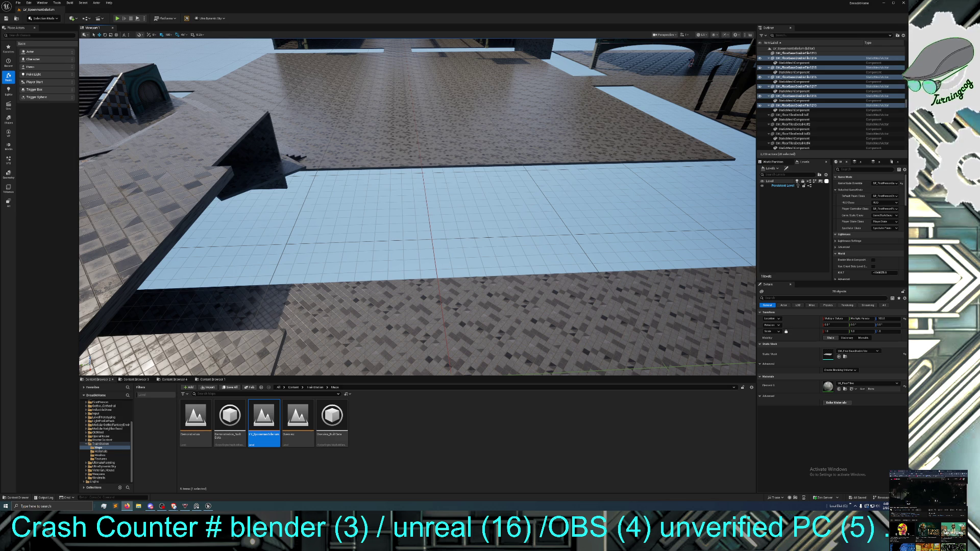
{"action": "left_click", "coordinate": [150, 506]}
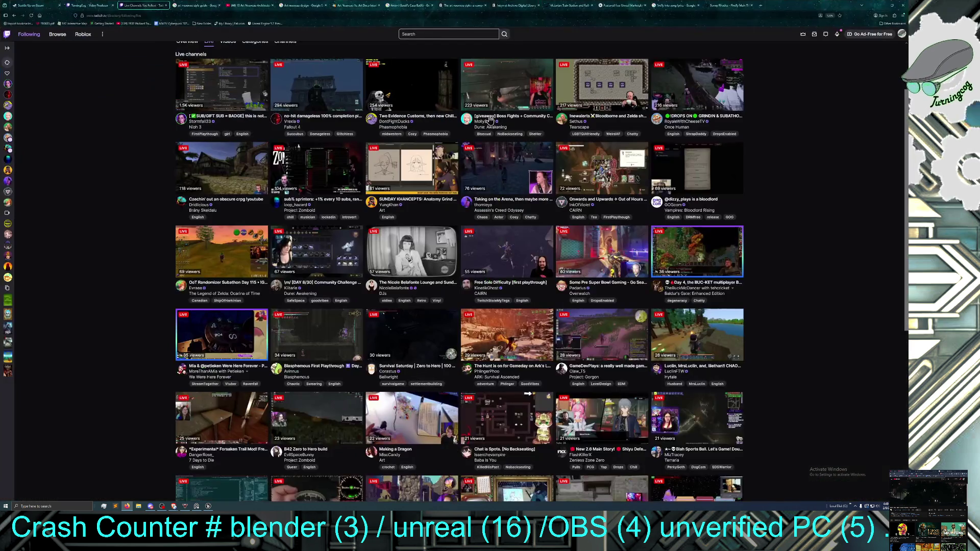
Scroll down Twitch's Following page to see more live followed channels
{"action": "scroll", "coordinate": [521, 267], "scroll_direction": "down", "scroll_amount": 3}
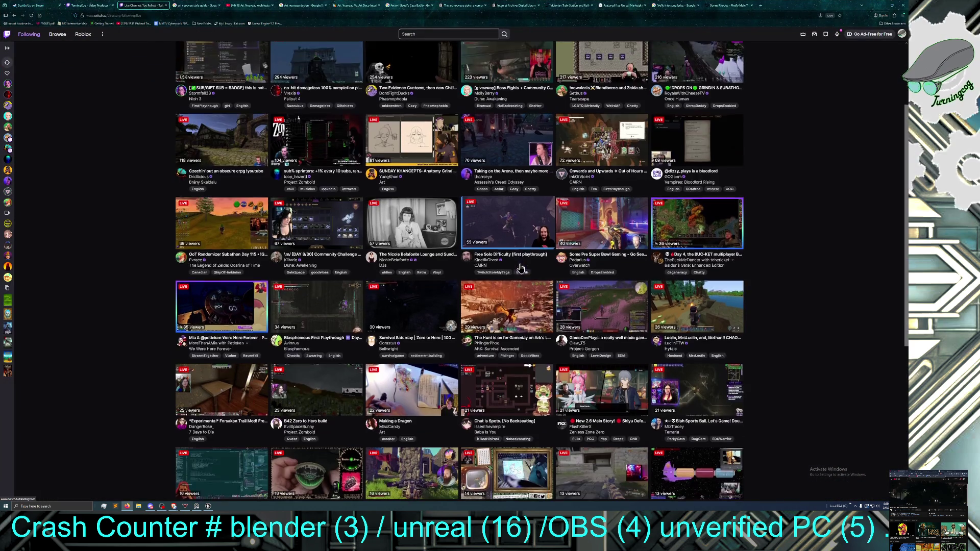
{"action": "scroll", "coordinate": [521, 268], "scroll_direction": "down", "scroll_amount": 3}
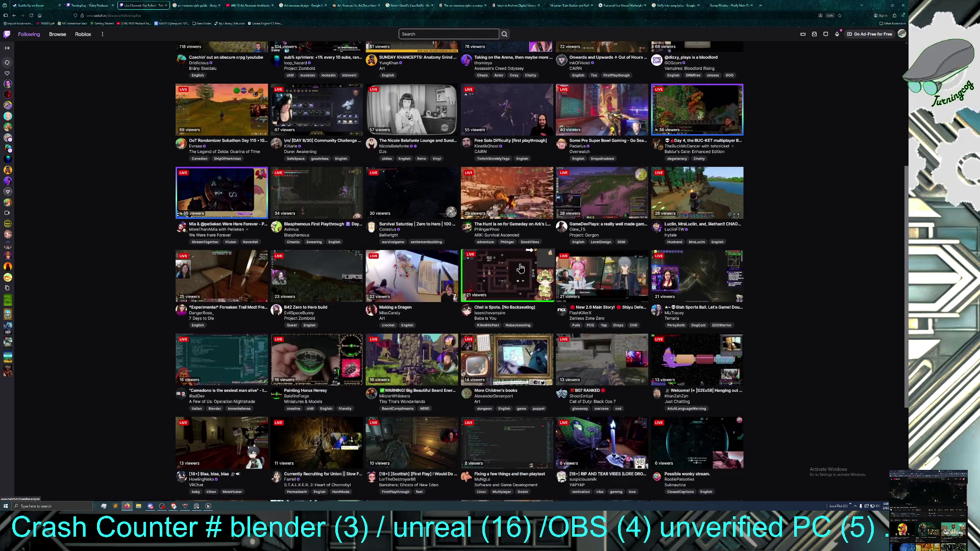
{"action": "scroll", "coordinate": [521, 268], "scroll_direction": "down", "scroll_amount": 3}
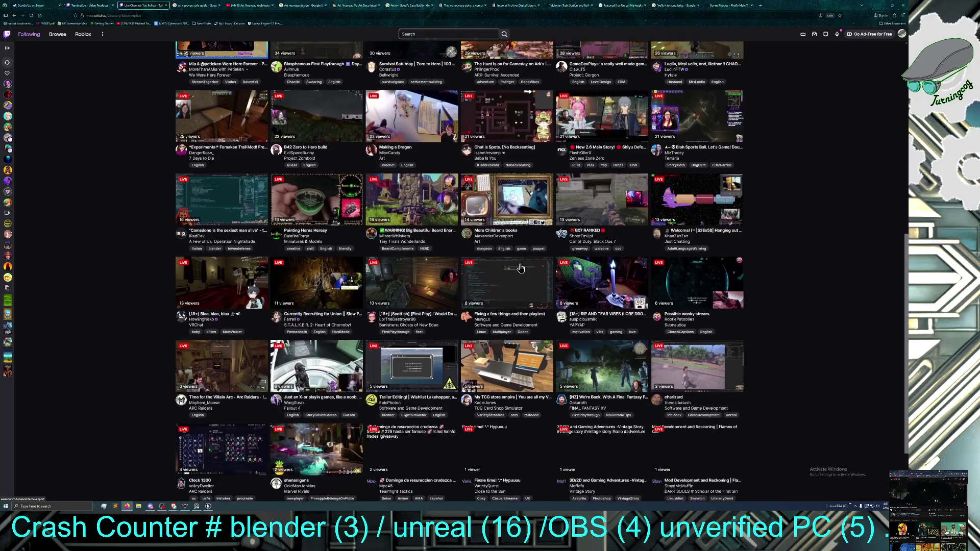
{"action": "scroll", "coordinate": [521, 268], "scroll_direction": "down", "scroll_amount": 2}
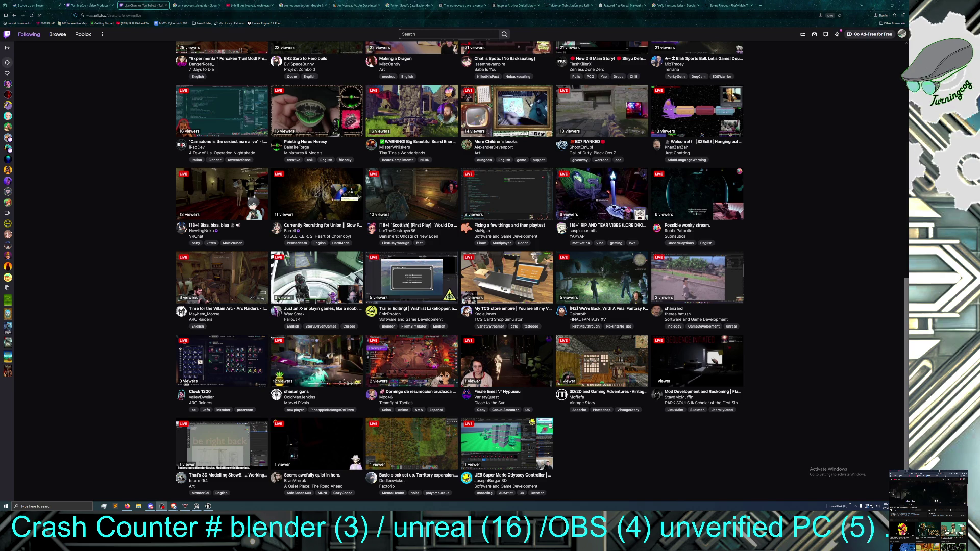
Shrink the browser from full screen to a window and Alt+Tab back to Unreal
{"action": "left_click_drag", "start_coordinate": [790, 6], "coordinate": [600, 26]}
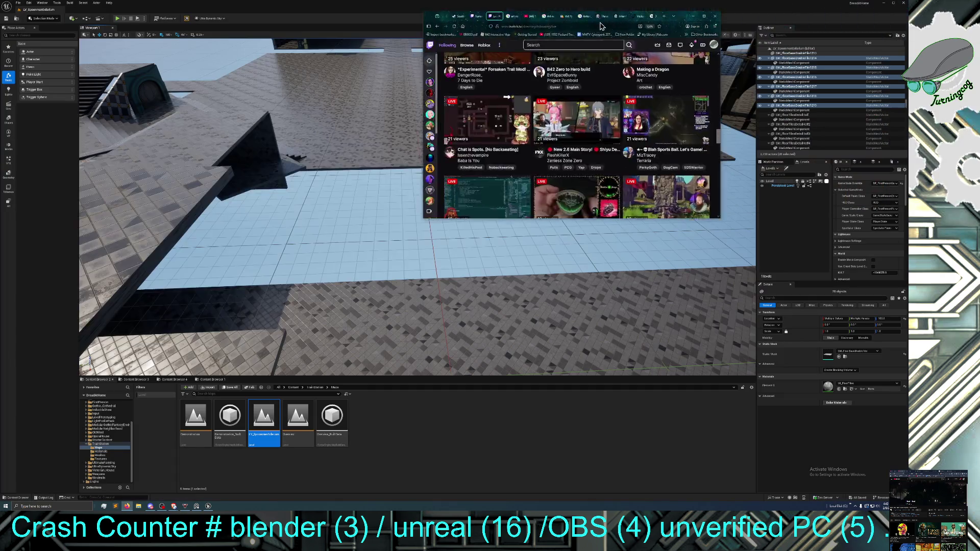
{"action": "key", "text": "alt+Tab"}
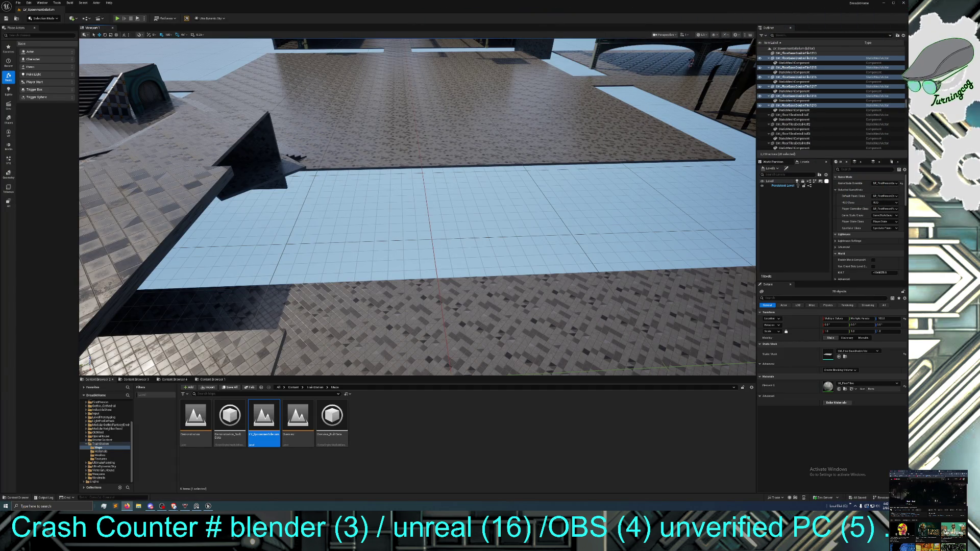